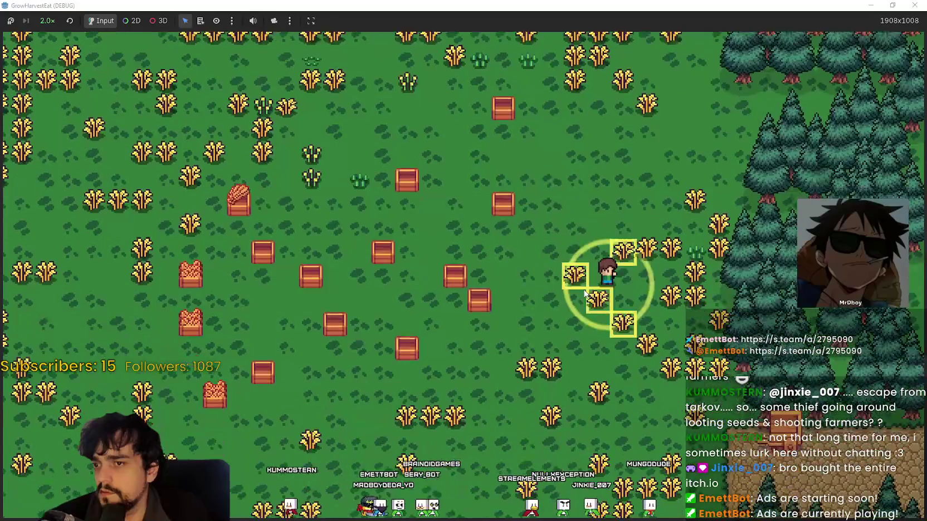
# Harvest crops while walking the farmer down-left toward the forest edge and back up through the wheat
pyautogui.press('s')
pyautogui.press('a')
pyautogui.press('s')
pyautogui.press('a')
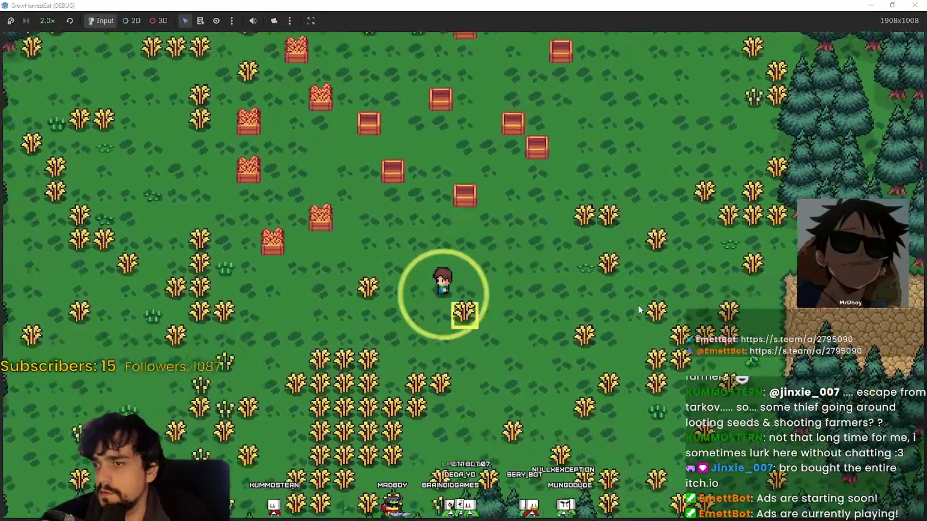
pyautogui.press('w')
pyautogui.press('a')
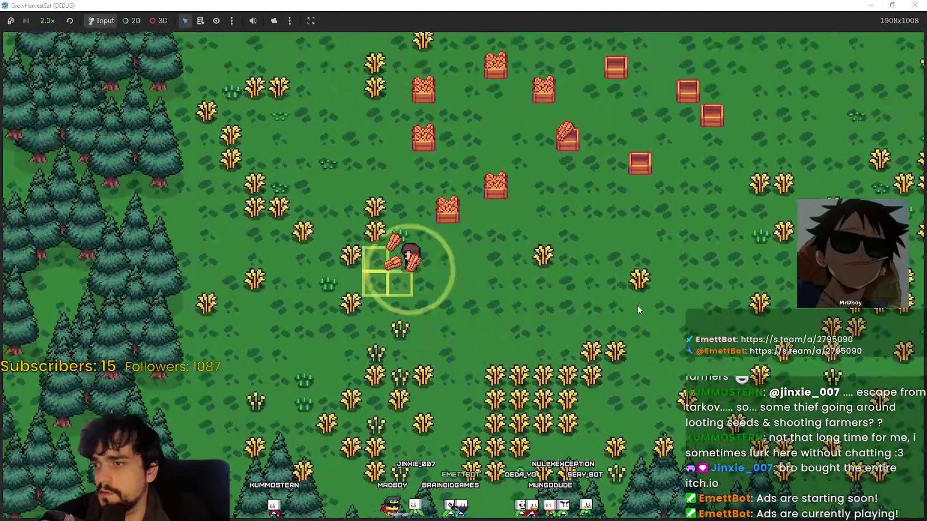
pyautogui.press('w')
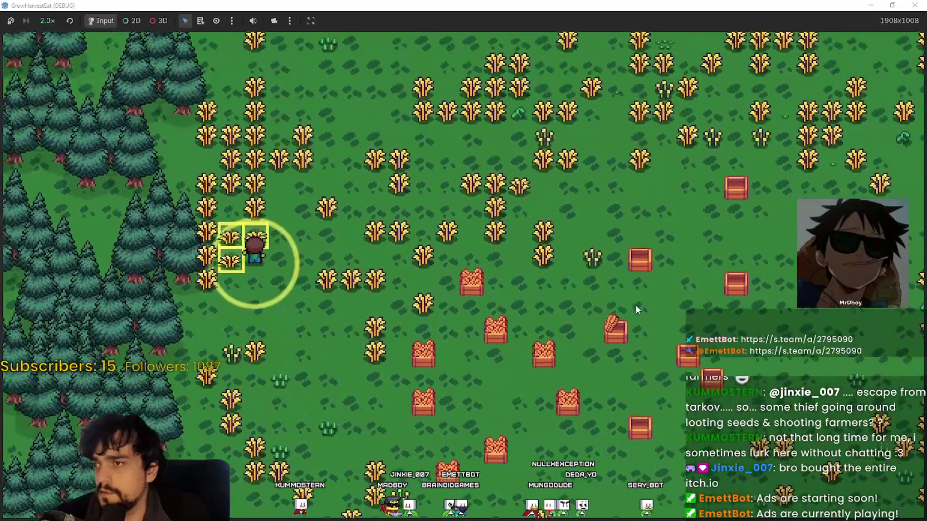
pyautogui.press('d')
pyautogui.press('s')
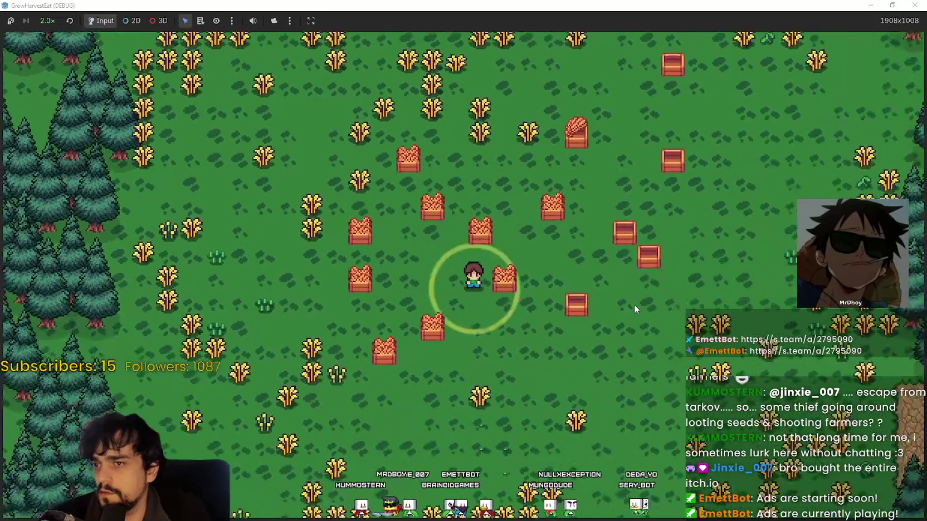
pyautogui.press('d')
pyautogui.press('w')
# Harvest more crops by the sprouts, cabbages and wheat field, ending beside the tomato crate
pyautogui.scroll(2, 592, 260)
pyautogui.press('s')
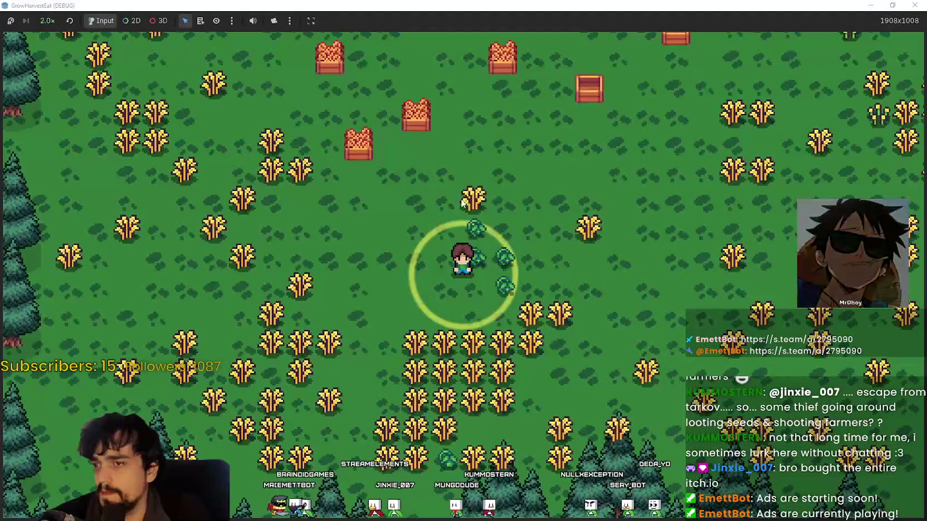
pyautogui.scroll(2, 489, 273)
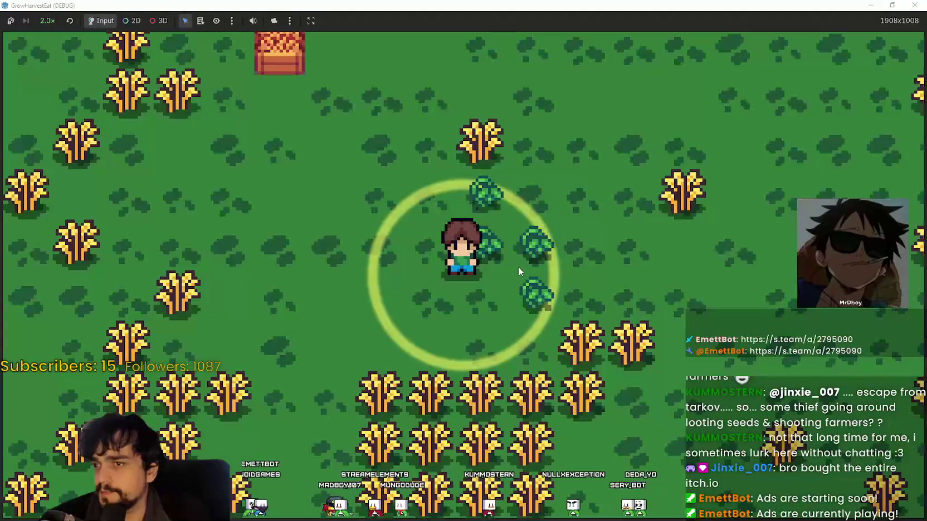
pyautogui.press('a')
pyautogui.scroll(-1, 663, 307)
pyautogui.press('d')
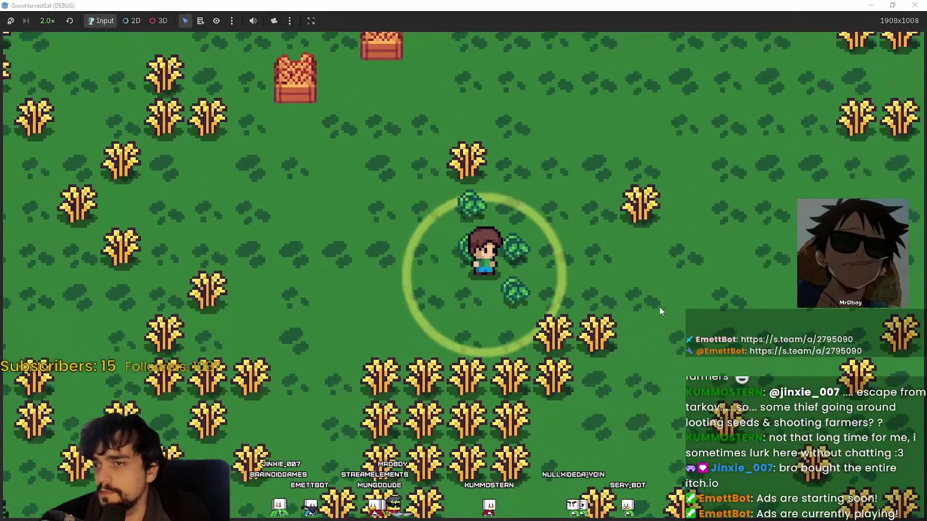
pyautogui.scroll(-3, 630, 303)
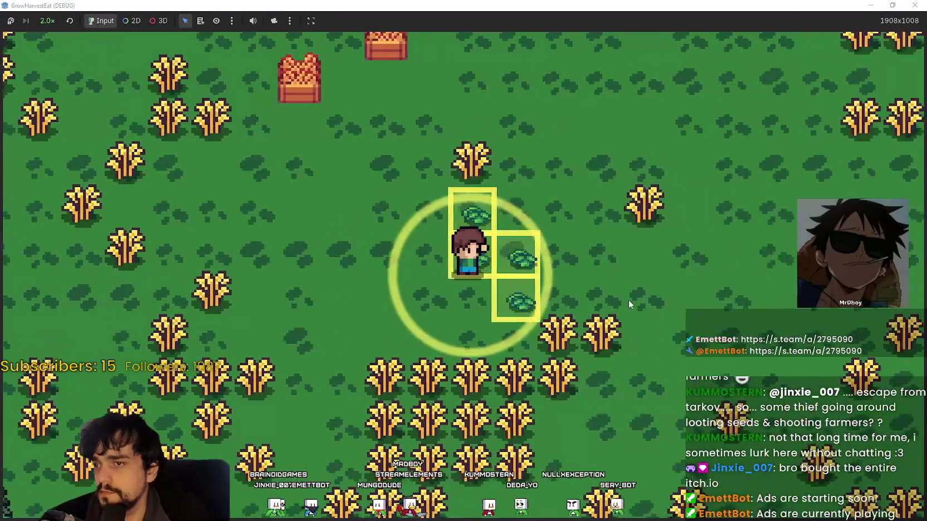
pyautogui.press('s')
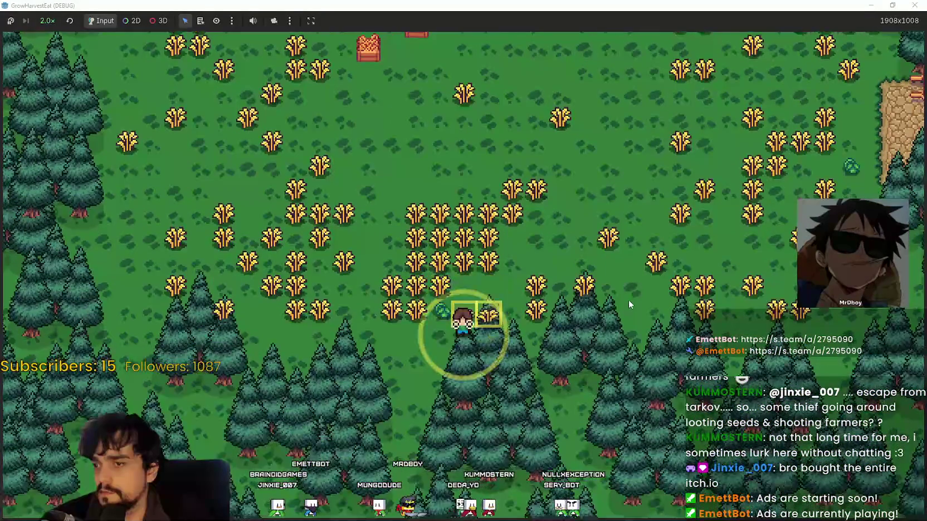
pyautogui.press('d')
pyautogui.press('w')
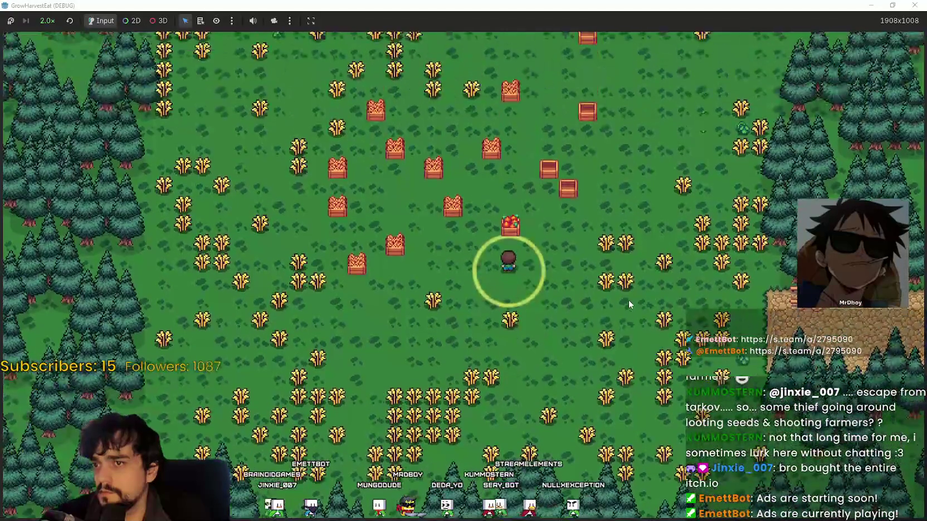
pyautogui.press('d')
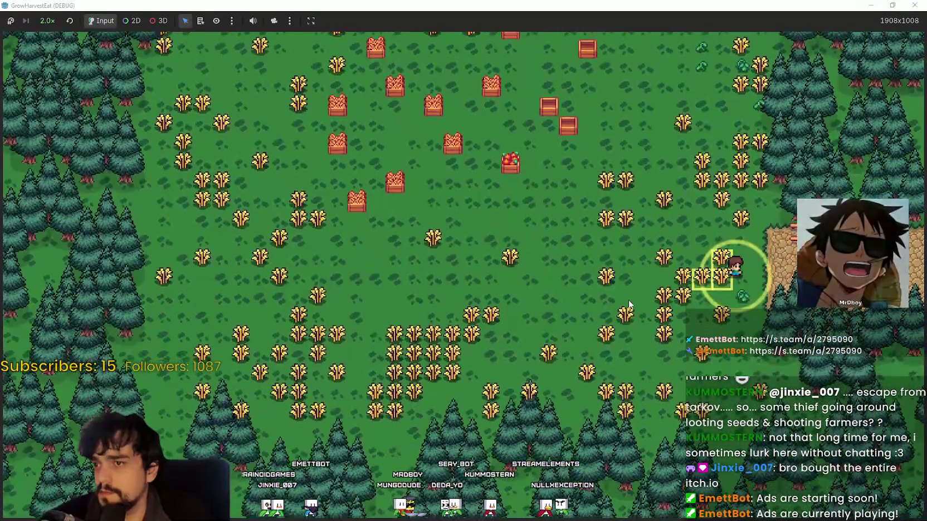
pyautogui.scroll(-2, 628, 304)
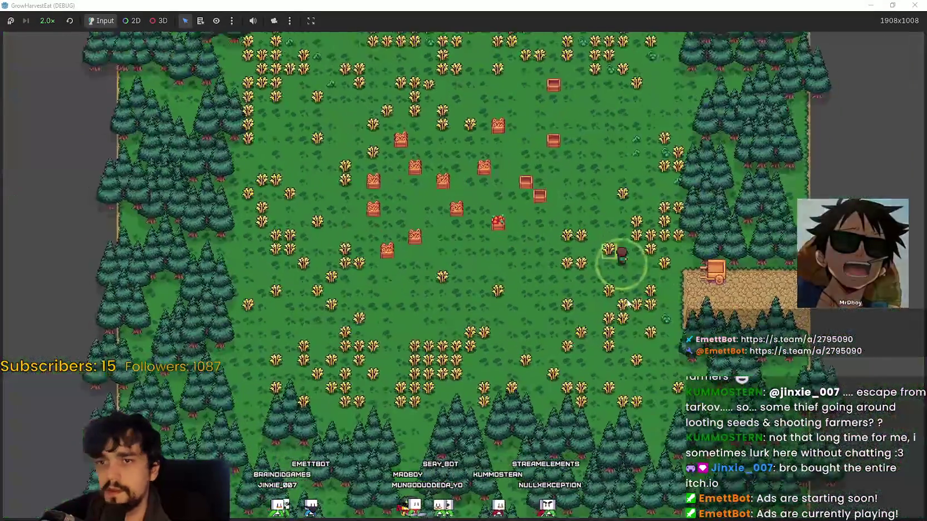
pyautogui.scroll(4, 629, 304)
pyautogui.press('a')
pyautogui.press('w')
pyautogui.scroll(-2, 629, 303)
pyautogui.press('d')
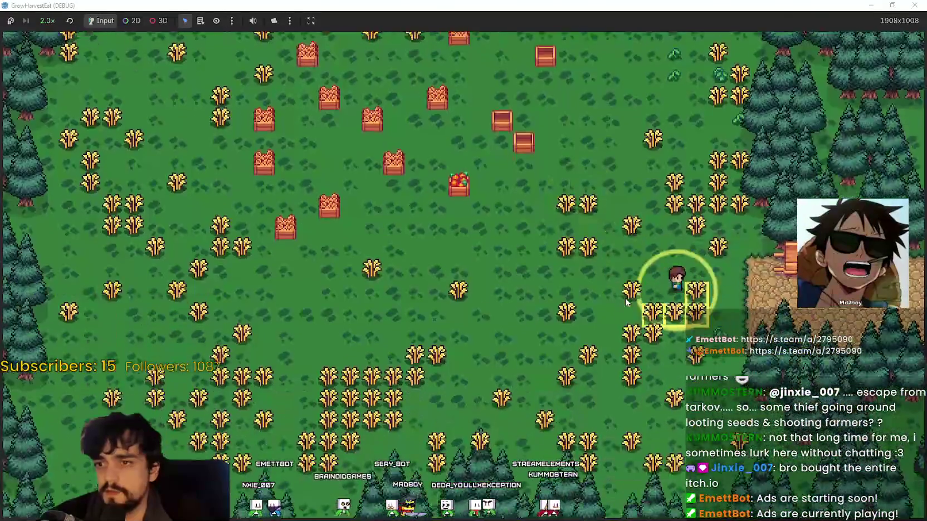
# Travel east to the village, push the hand cart right into the forest clearing, then stop the game
pyautogui.press('d')
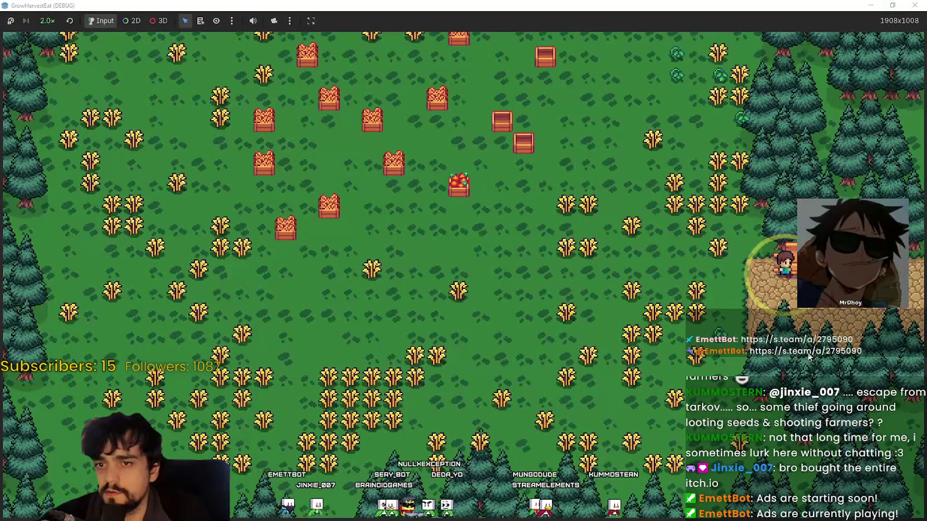
pyautogui.press('d')
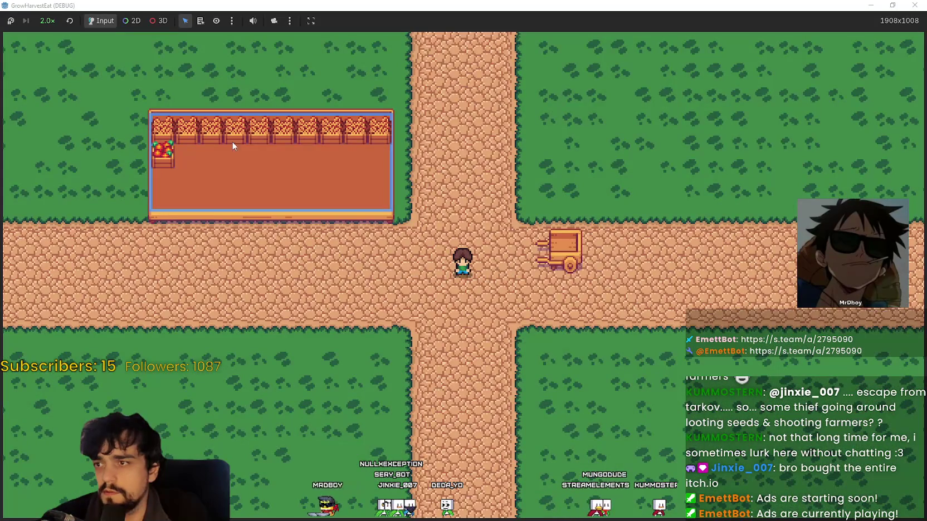
pyautogui.press('d')
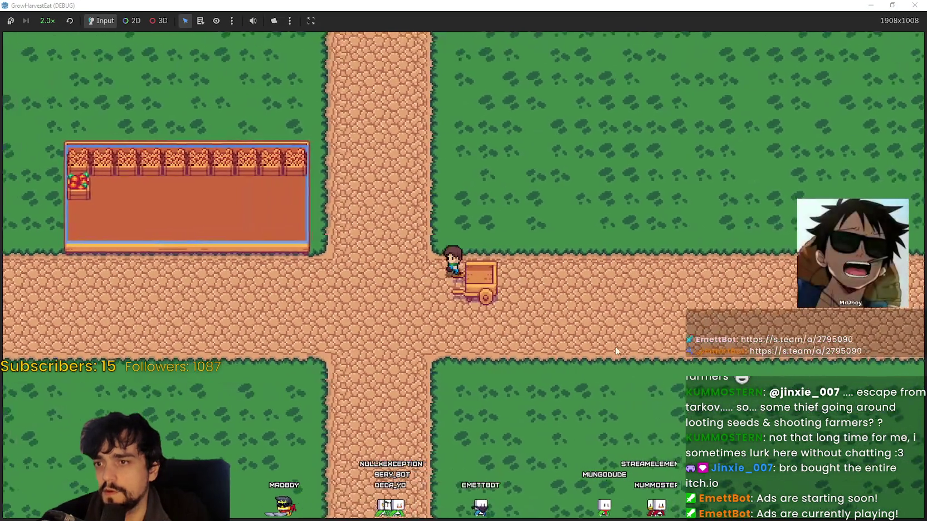
pyautogui.press('d')
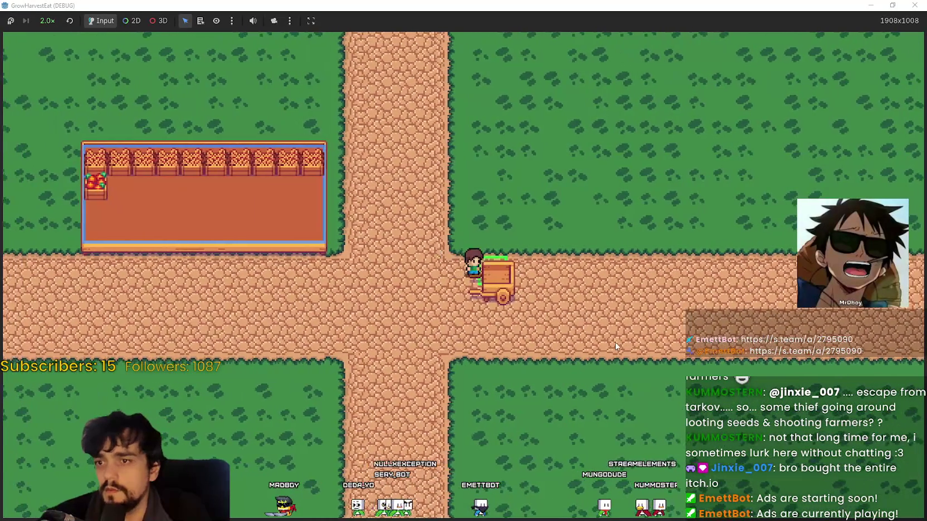
pyautogui.press('w')
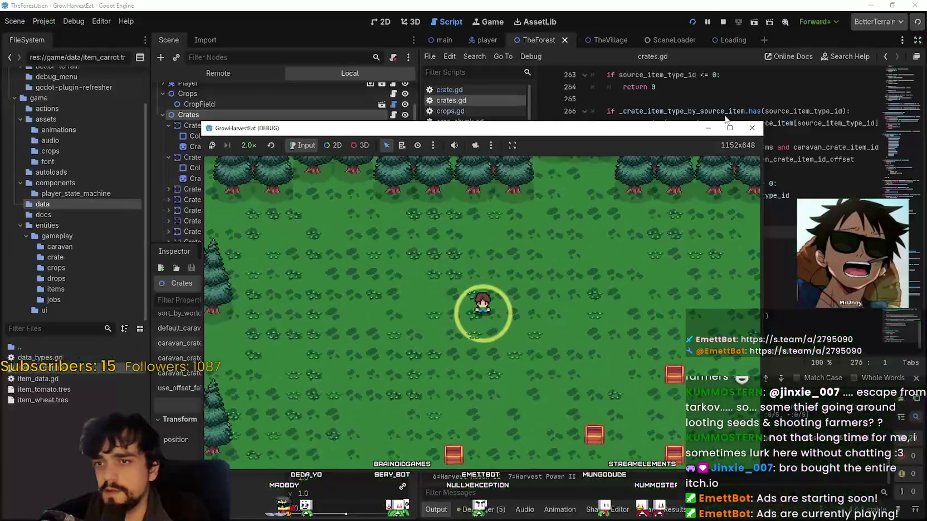
pyautogui.press('super+Down')
pyautogui.click(723, 22)
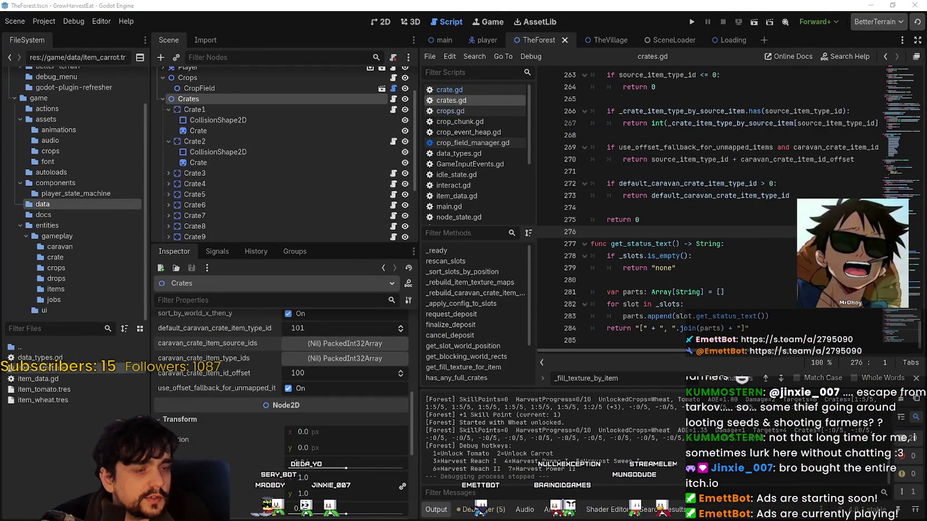
# Inspect an individual crate node, then reselect the Crates parent node
pyautogui.click(648, 244)
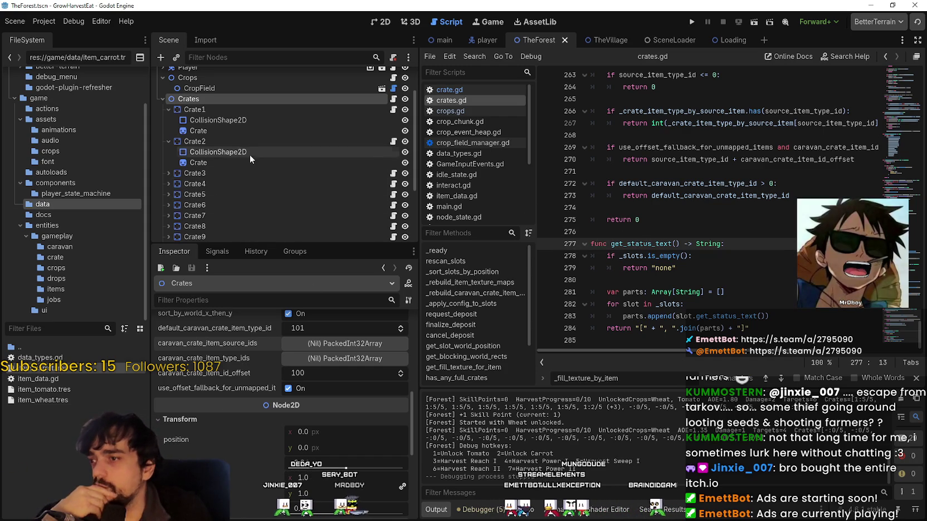
pyautogui.click(256, 174)
pyautogui.click(218, 152)
pyautogui.click(241, 99)
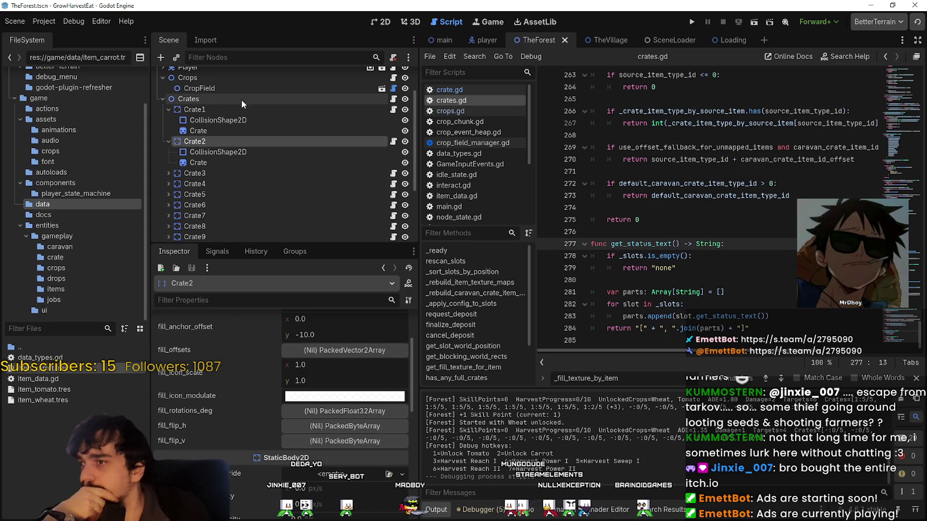
pyautogui.scroll(5, 236, 476)
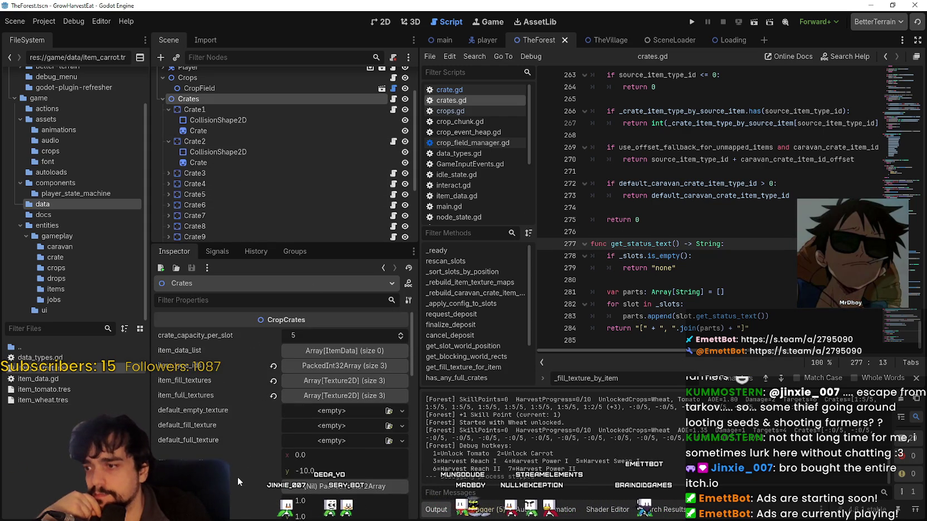
# Review item_carrot.tres properties, Crate3's slot settings and the Crates node's properties
pyautogui.click(66, 369)
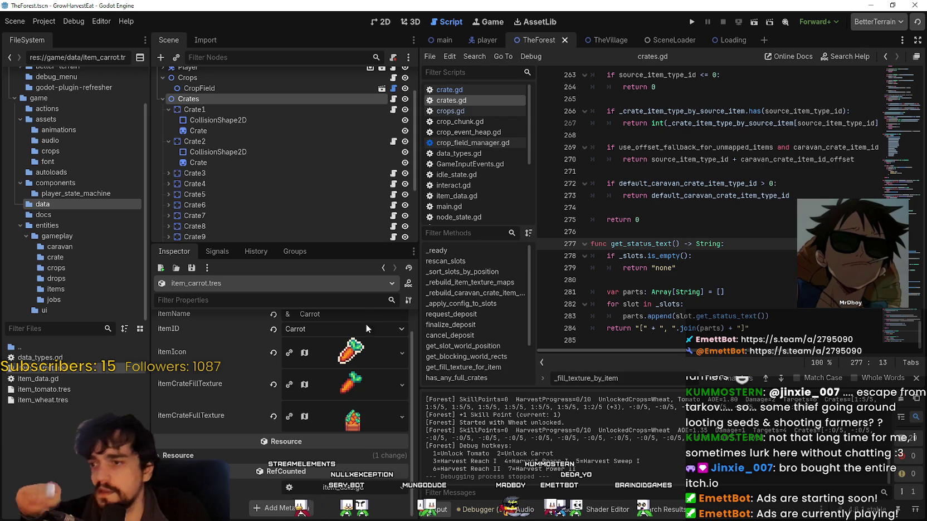
pyautogui.scroll(-2, 305, 187)
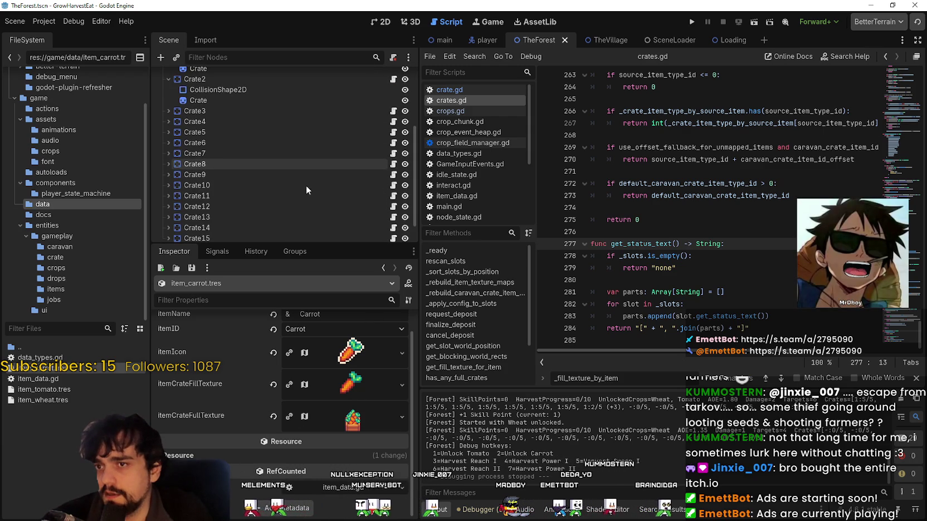
pyautogui.click(304, 112)
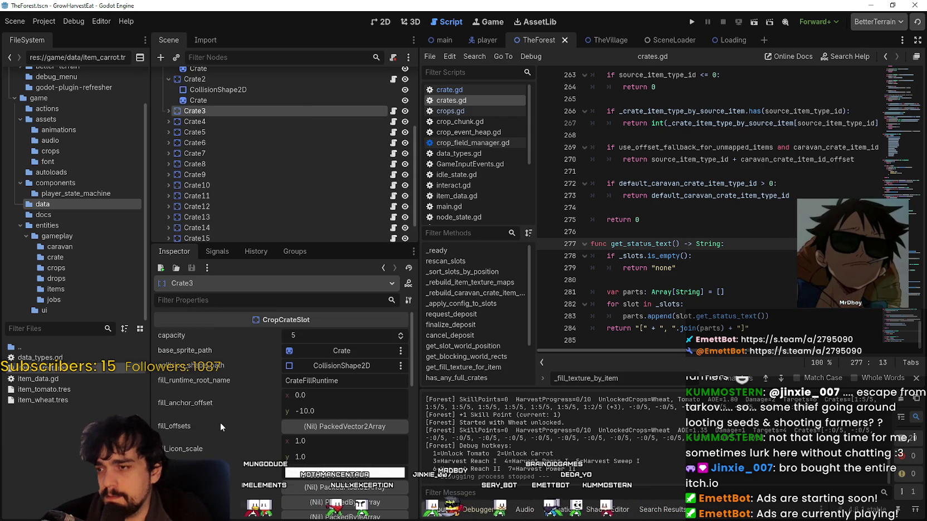
pyautogui.scroll(-3, 220, 422)
pyautogui.scroll(3, 243, 100)
pyautogui.click(219, 100)
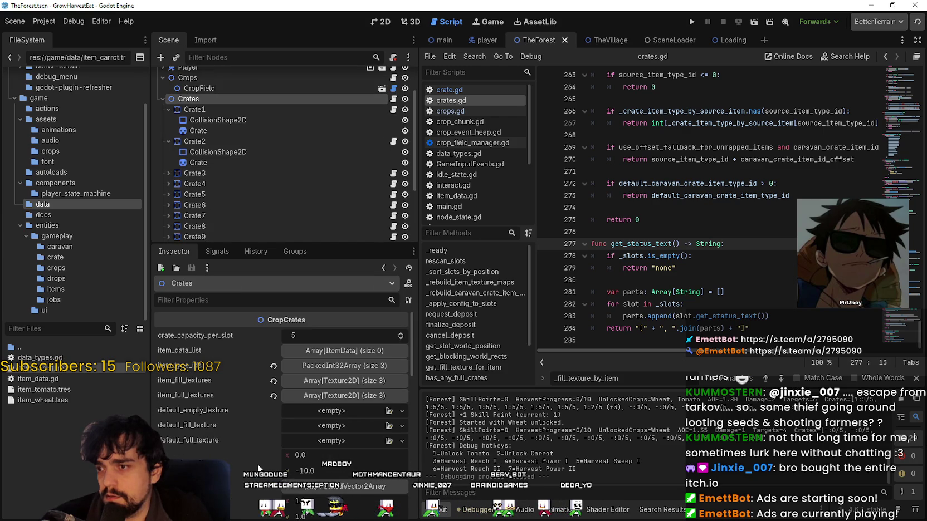
pyautogui.scroll(-5, 248, 454)
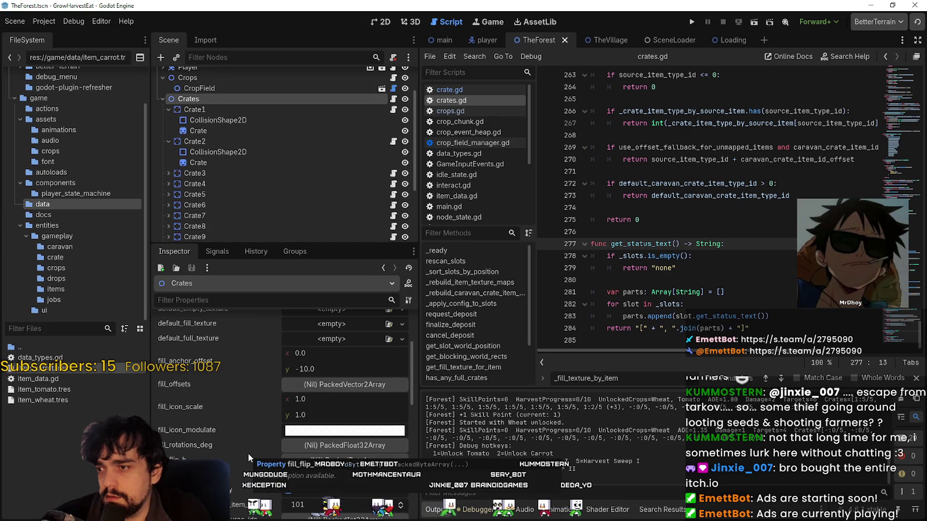
pyautogui.scroll(-6, 248, 456)
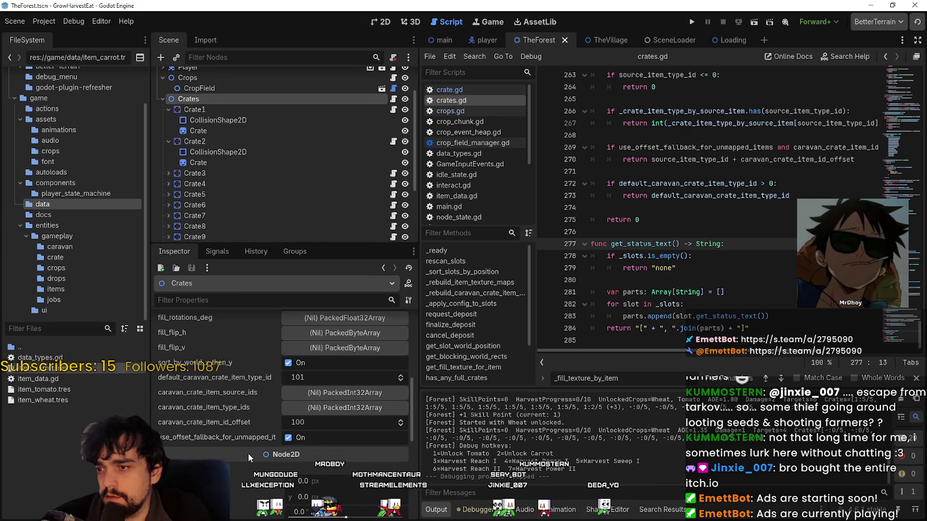
pyautogui.scroll(8, 247, 453)
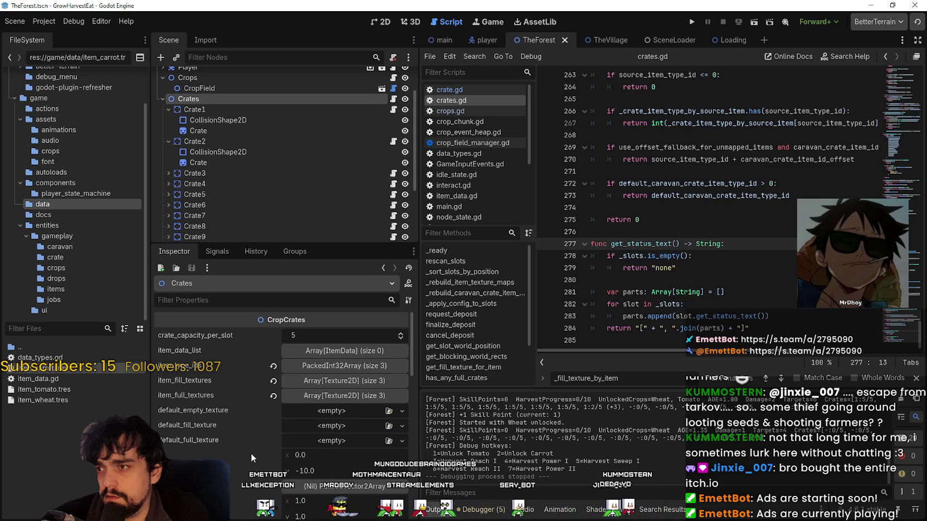
pyautogui.scroll(-3, 255, 181)
pyautogui.scroll(-1, 255, 180)
# Check Crate11's slot settings, then show the carrot item's icon and crate textures again
pyautogui.click(254, 167)
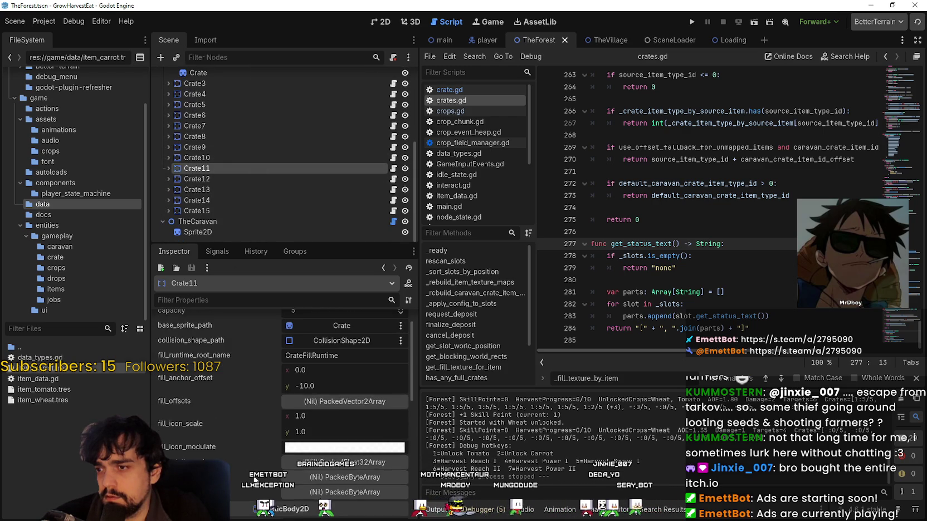
pyautogui.scroll(1, 243, 455)
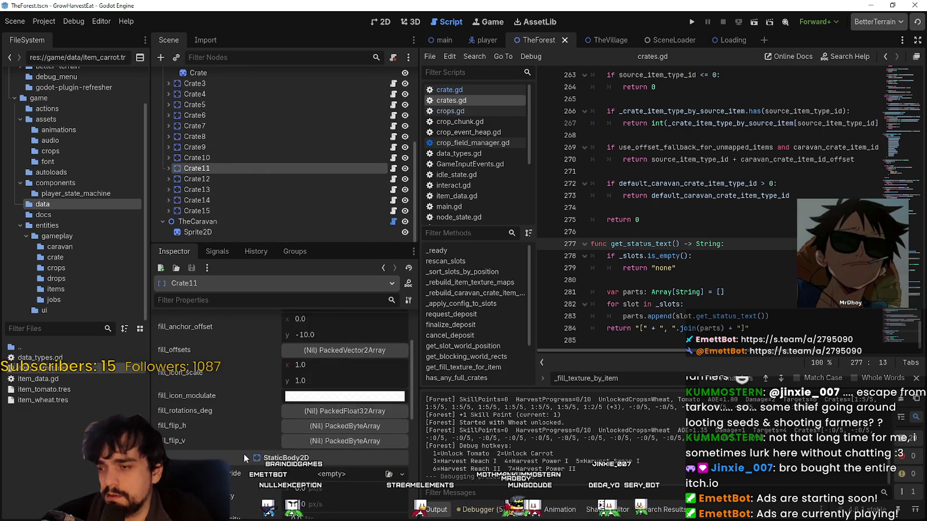
pyautogui.scroll(2, 334, 140)
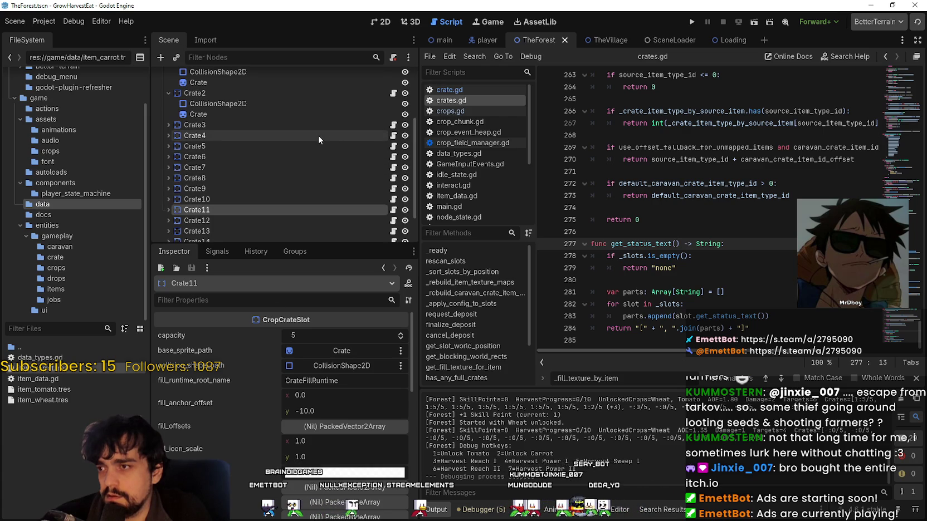
pyautogui.click(39, 367)
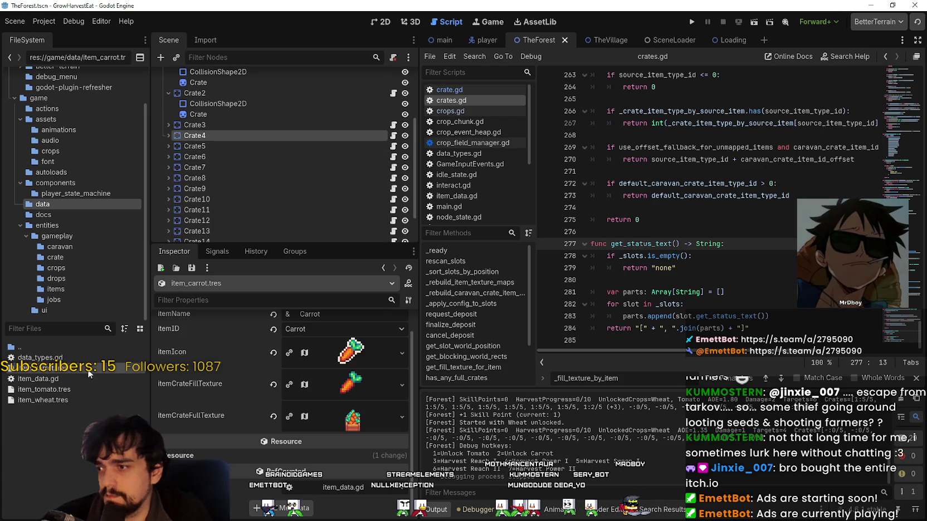
pyautogui.click(669, 232)
# Search the whole project for itemCrateFillTexture
pyautogui.hotkey('ctrl', 'shift', 'f')
pyautogui.press('Return')
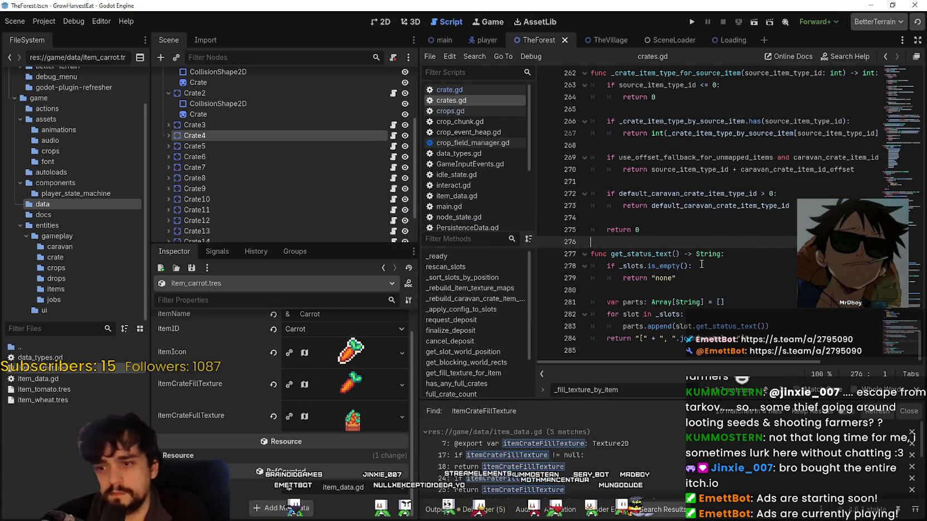
pyautogui.scroll(-2, 657, 449)
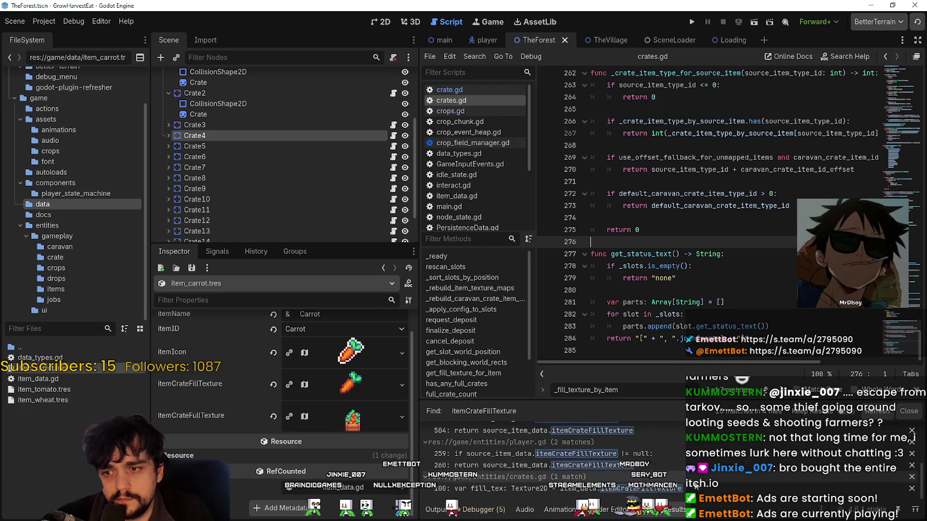
pyautogui.scroll(2, 707, 484)
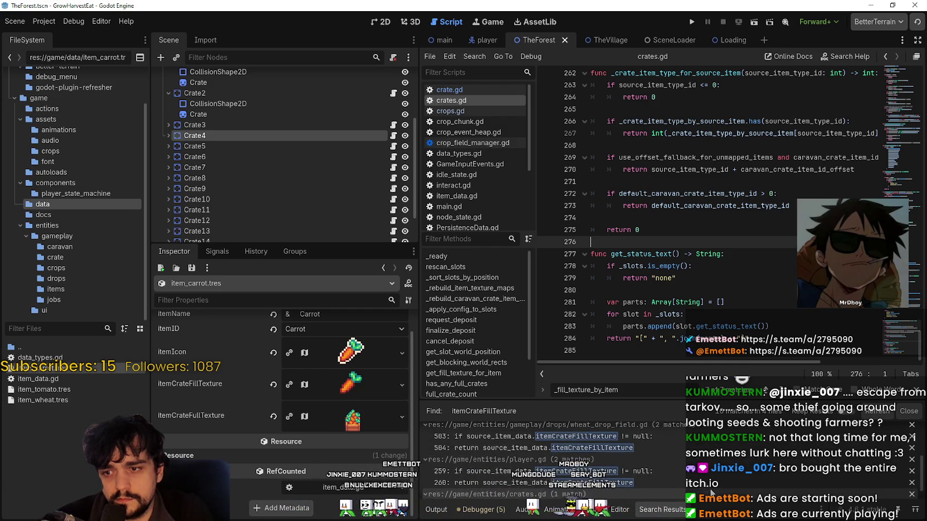
pyautogui.scroll(-1, 709, 487)
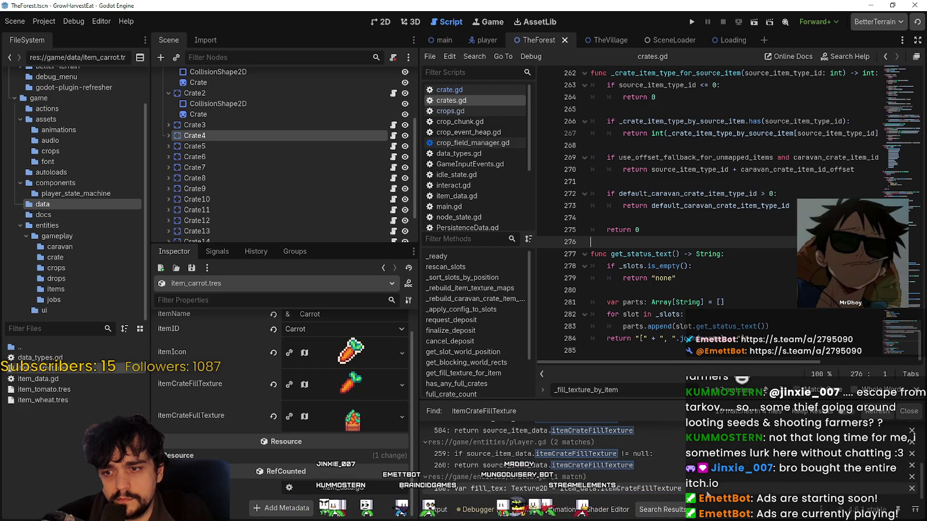
# Open the crates.gd line 100 match and read the surrounding code
pyautogui.click(707, 493)
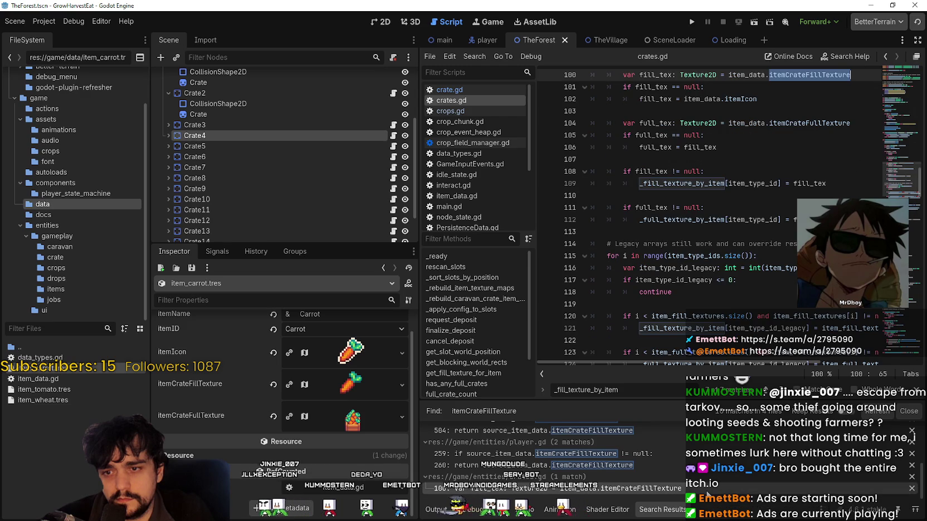
pyautogui.scroll(2, 731, 264)
pyautogui.scroll(1, 551, 462)
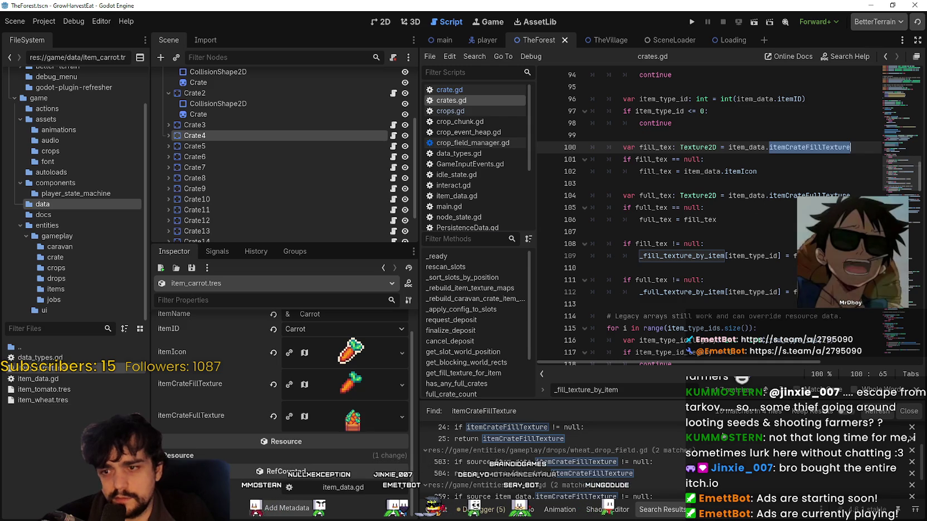
pyautogui.scroll(1, 730, 464)
pyautogui.scroll(1, 686, 430)
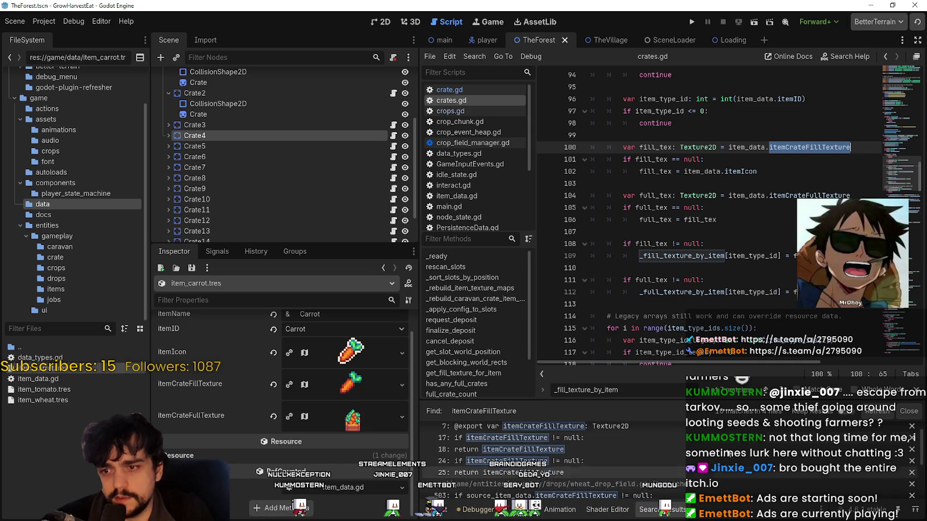
pyautogui.scroll(-3, 677, 451)
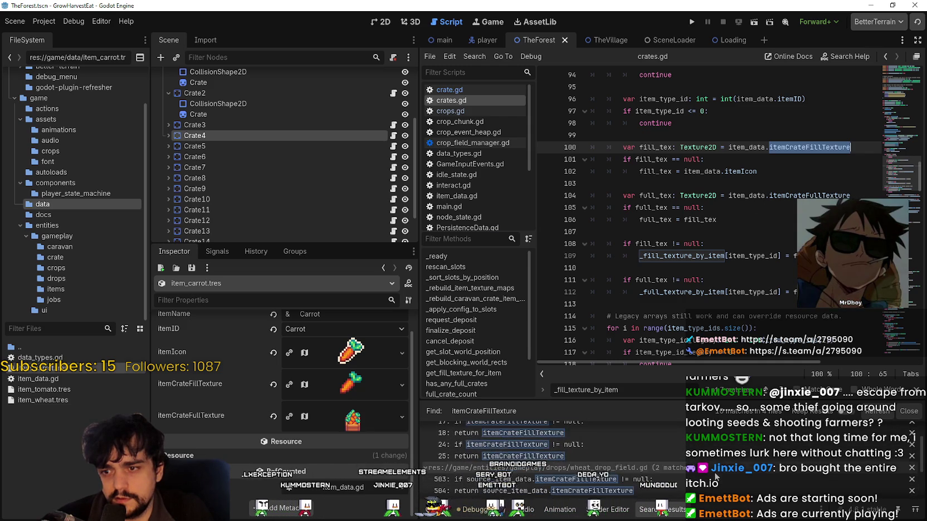
pyautogui.scroll(-1, 715, 474)
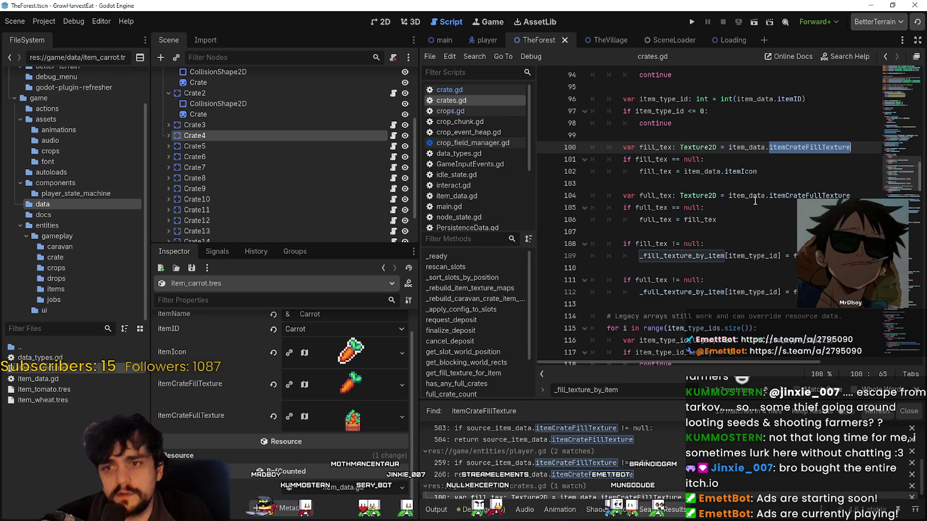
pyautogui.click(728, 233)
pyautogui.scroll(-1, 620, 476)
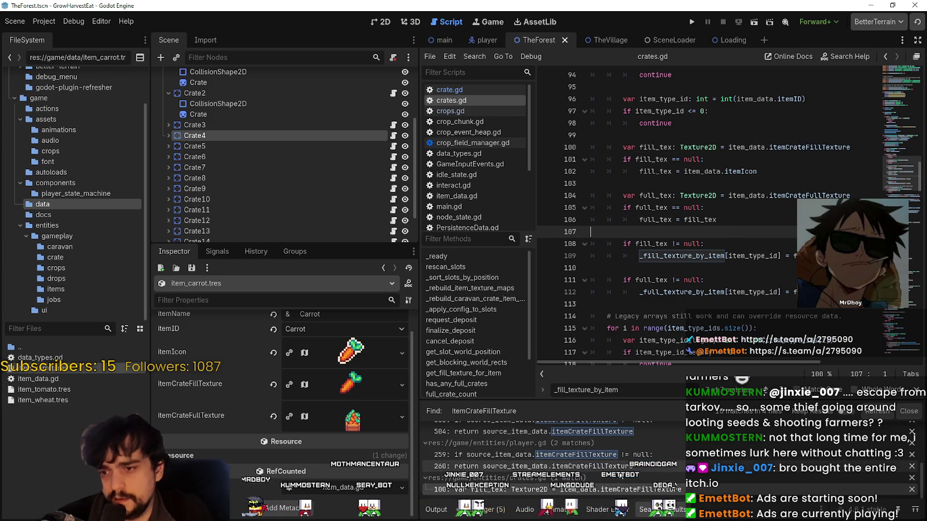
pyautogui.scroll(2, 640, 468)
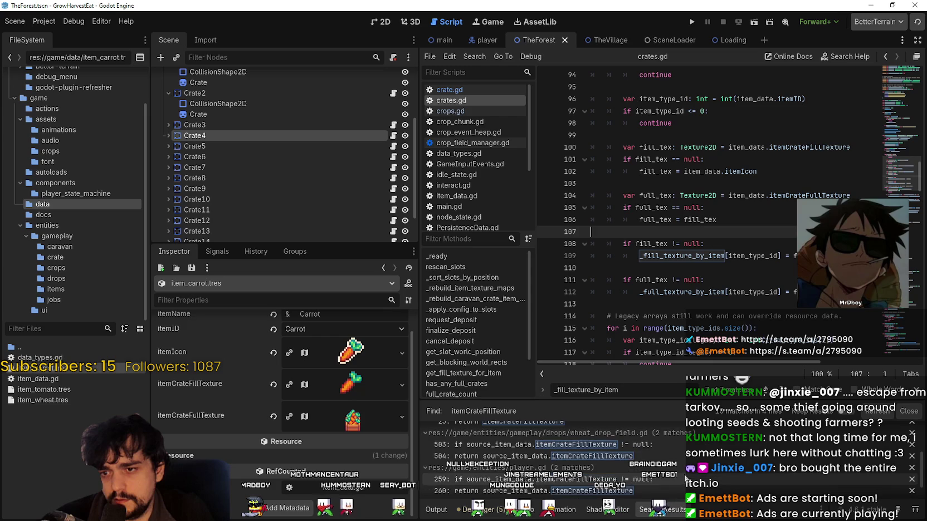
# Open the wheat_drop_field.gd matches at lines 503 and 504
pyautogui.click(655, 440)
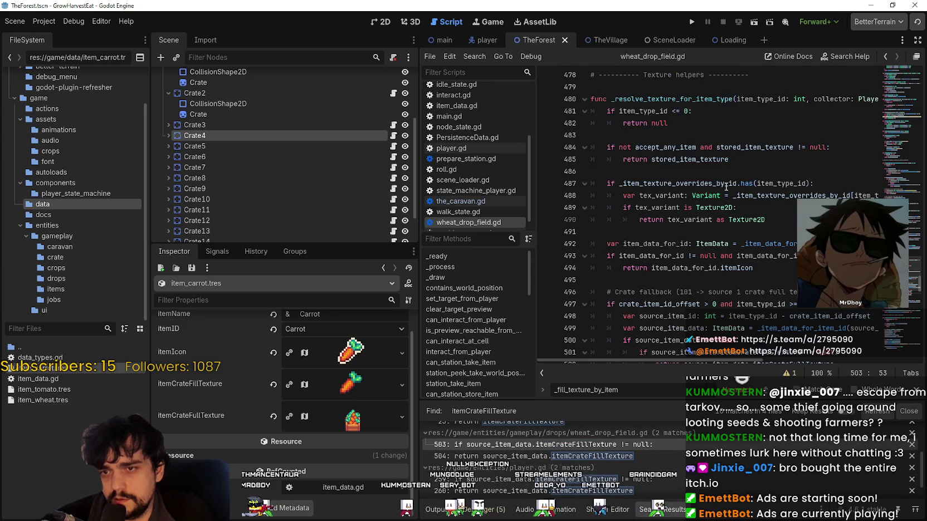
pyautogui.scroll(-3, 723, 190)
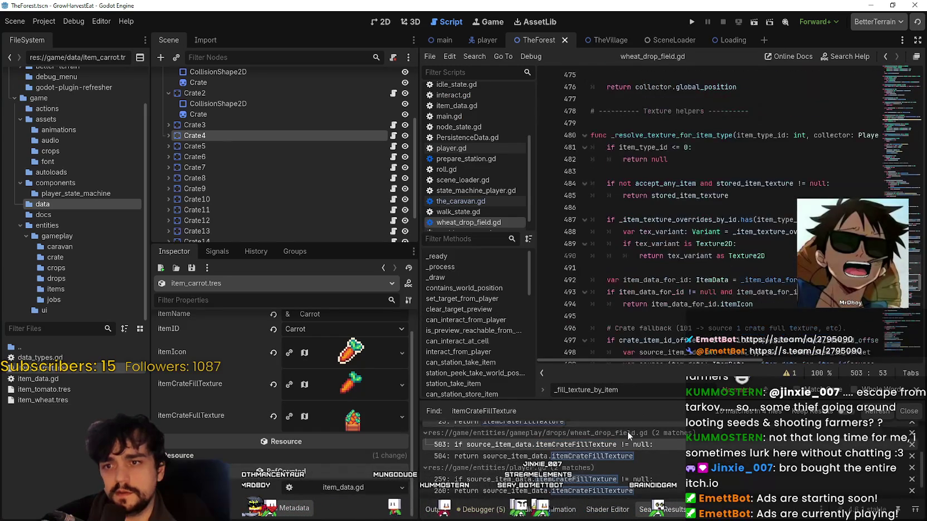
pyautogui.click(610, 458)
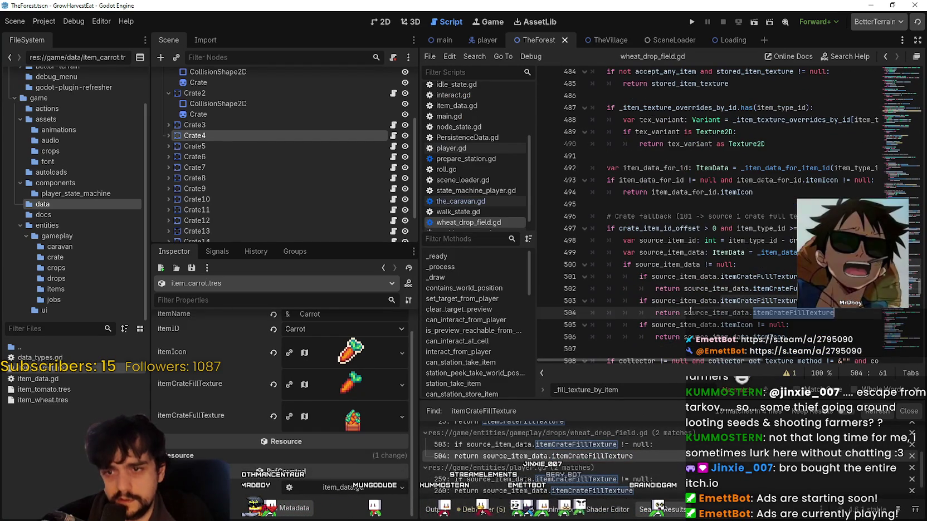
# Select source_item_data, the itemIcon null check and itemCrateFillTexture in fallback lines 504–506
pyautogui.moveTo(683, 361); pyautogui.dragTo(692, 361)
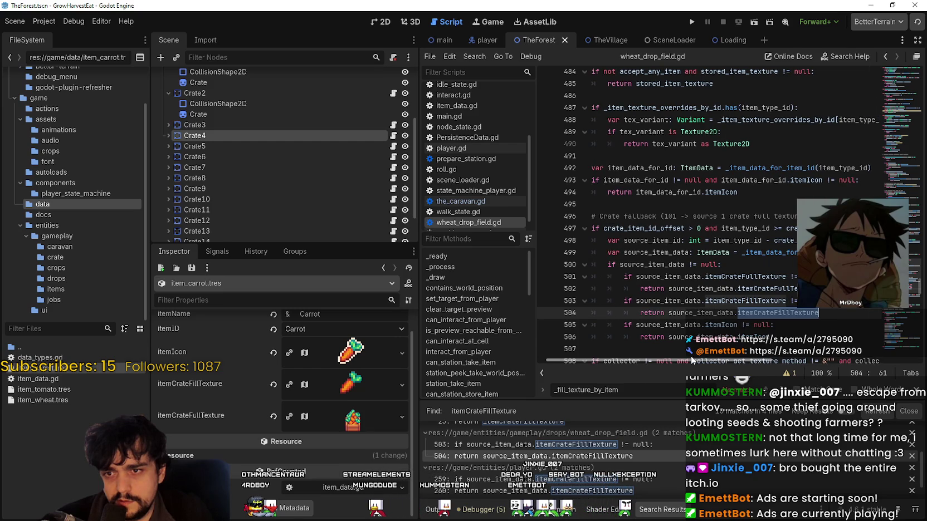
pyautogui.scroll(-2, 668, 278)
pyautogui.moveTo(769, 264); pyautogui.dragTo(588, 253)
pyautogui.doubleClick(669, 253)
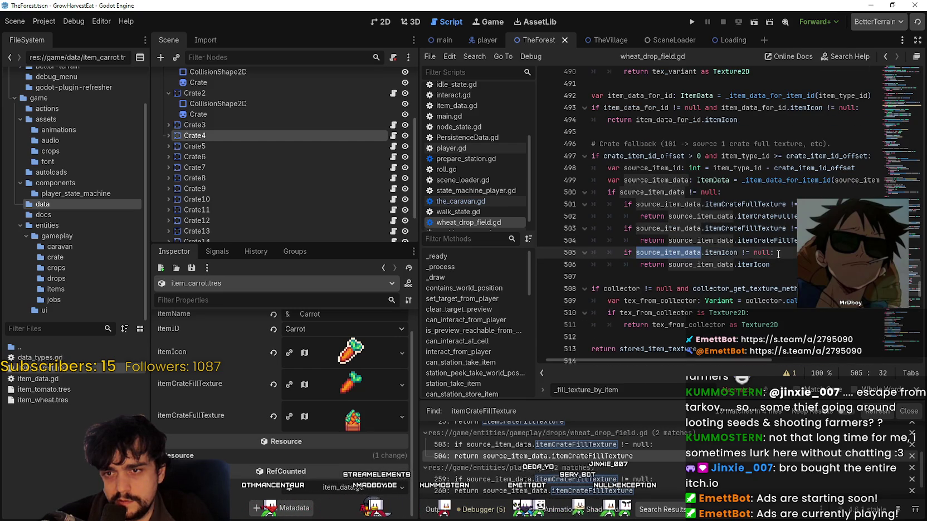
pyautogui.moveTo(778, 253); pyautogui.dragTo(735, 253)
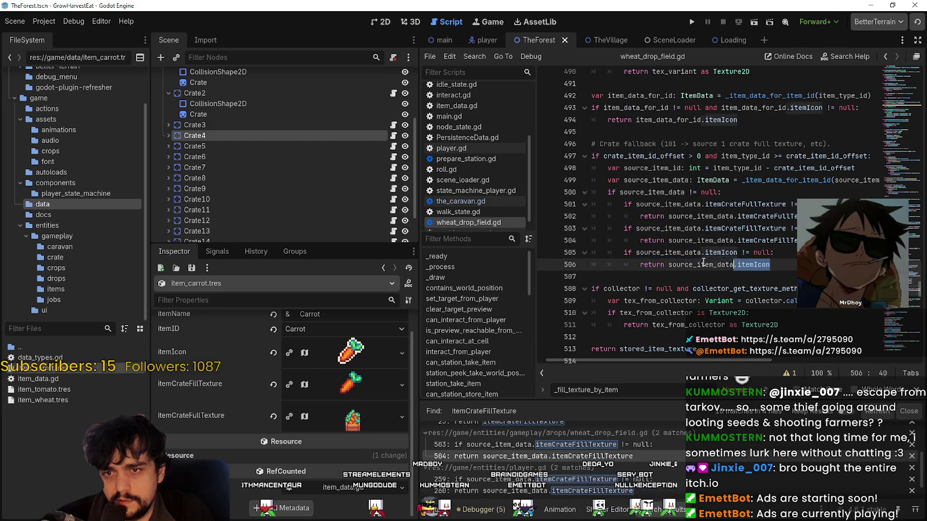
pyautogui.doubleClick(791, 241)
pyautogui.hotkey('ctrl', 'z')
pyautogui.hotkey('ctrl', 'z')
pyautogui.hotkey('ctrl', 'z')
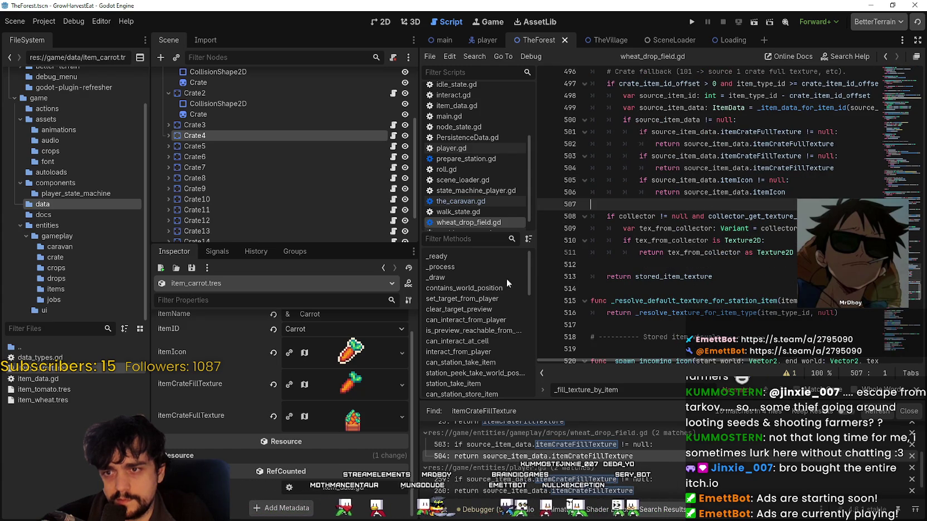
pyautogui.scroll(-1, 607, 483)
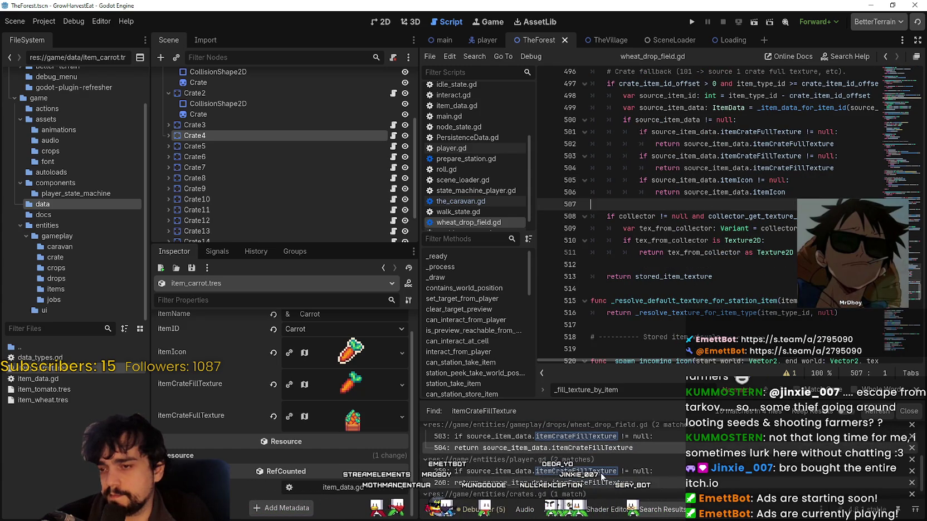
pyautogui.scroll(1, 229, 456)
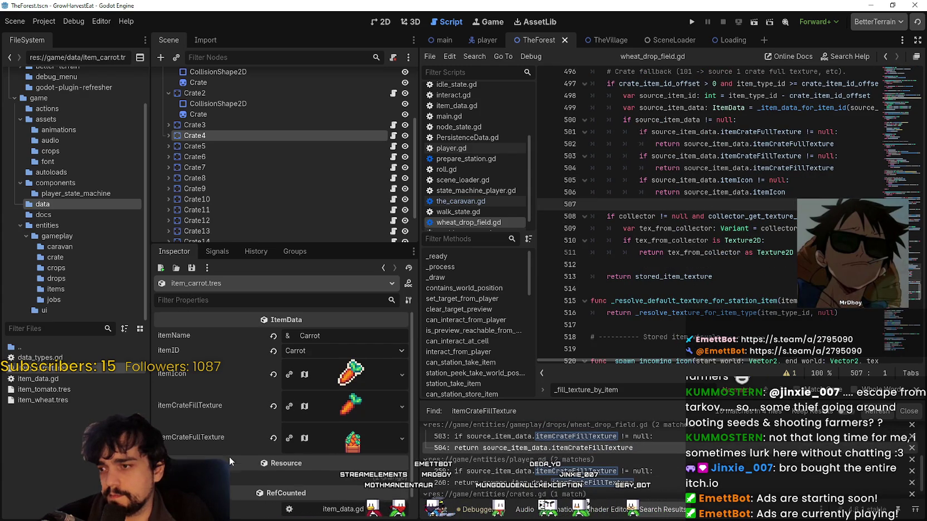
# Inspect Crate3's properties in the Inspector
pyautogui.click(304, 126)
pyautogui.scroll(-5, 270, 440)
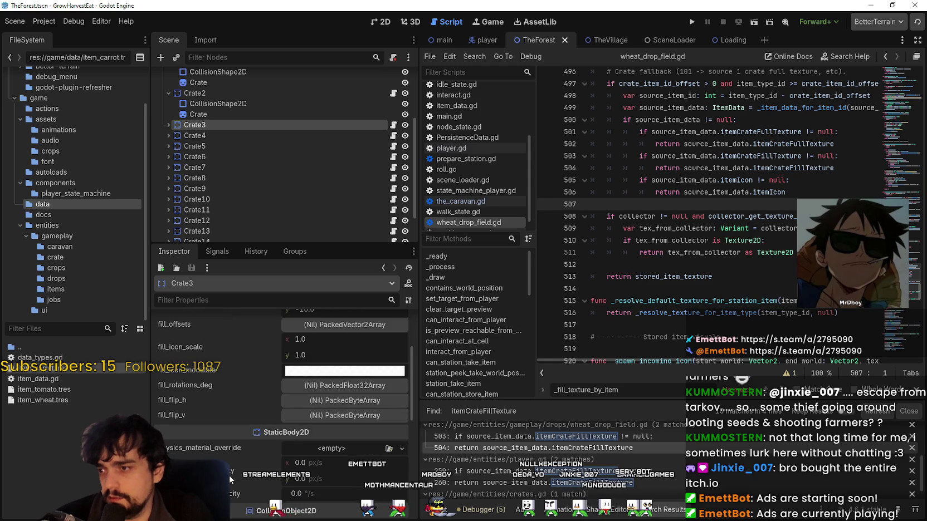
pyautogui.scroll(5, 230, 480)
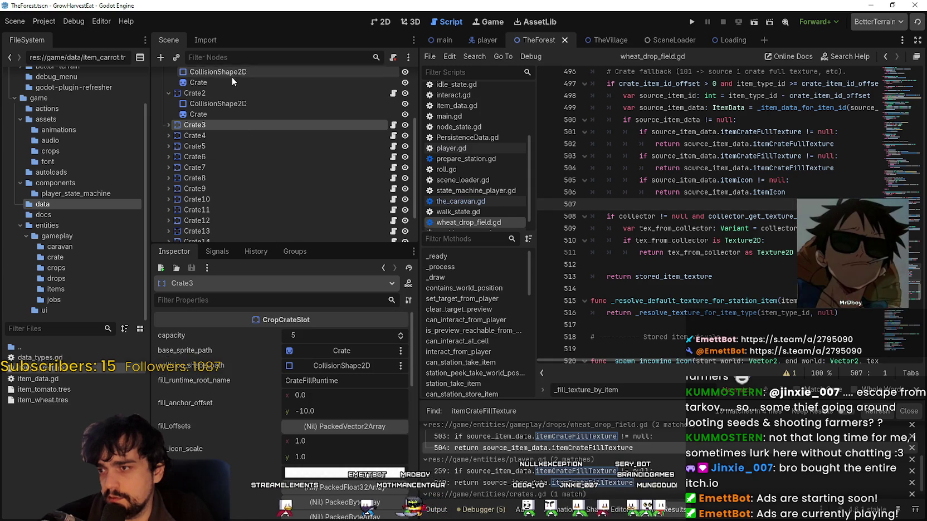
pyautogui.scroll(3, 228, 89)
# Review the Crates node's caravan crate item type 101 and id offset 100, then select Crops
pyautogui.click(220, 118)
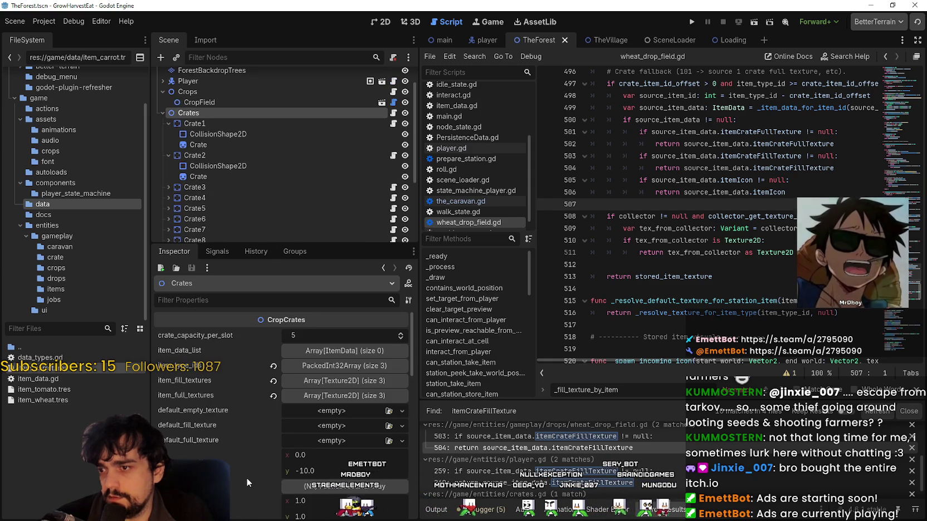
pyautogui.scroll(-3, 231, 501)
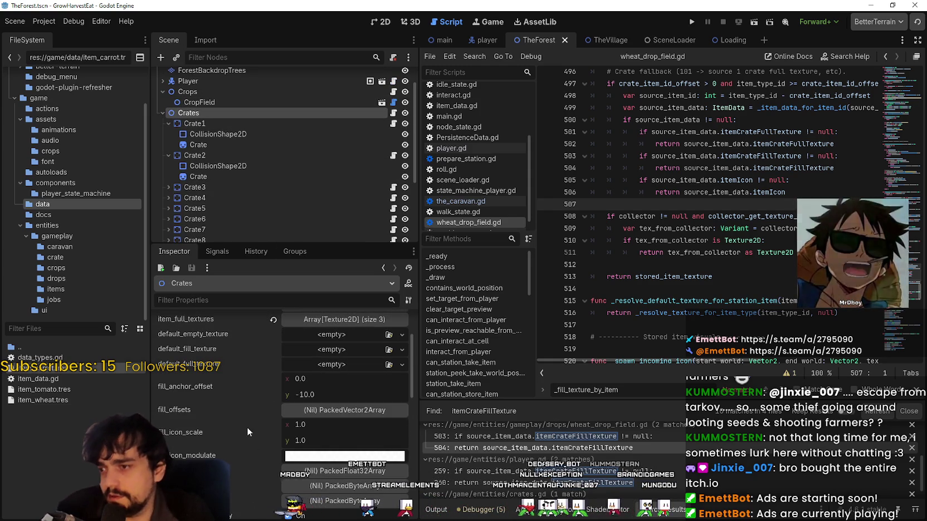
pyautogui.scroll(-5, 189, 412)
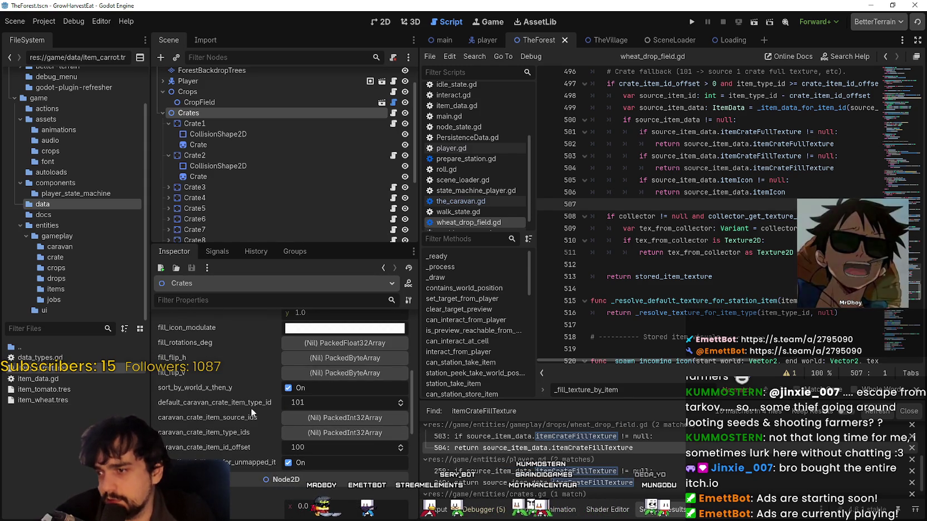
pyautogui.scroll(2, 251, 412)
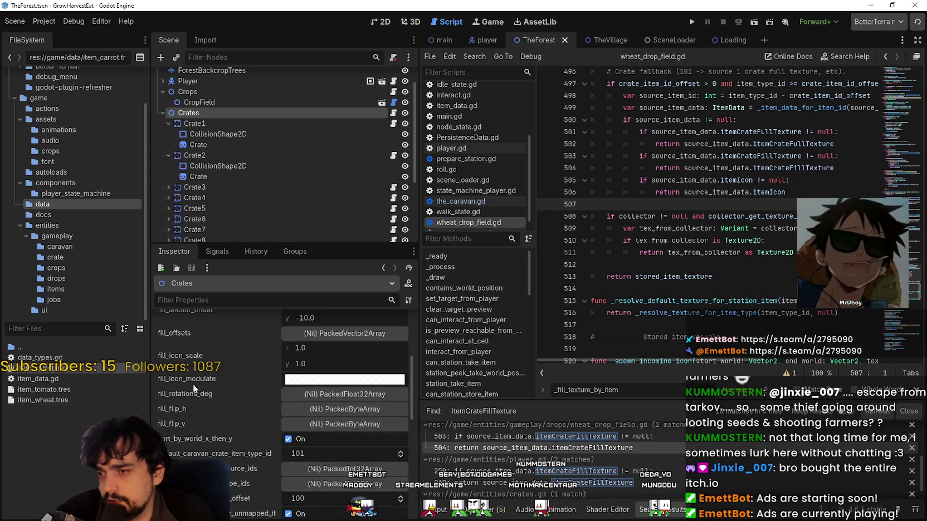
pyautogui.scroll(-2, 230, 451)
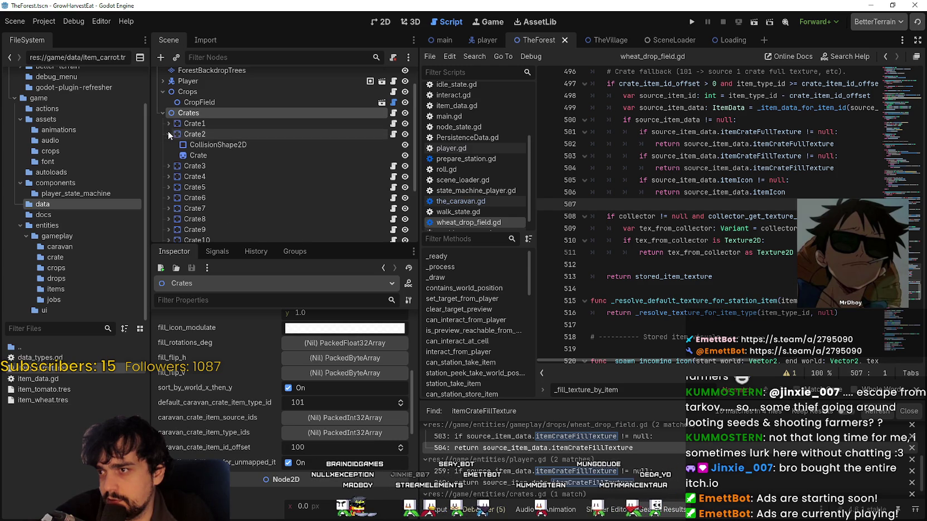
pyautogui.click(168, 134)
pyautogui.scroll(1, 207, 152)
pyautogui.click(164, 121)
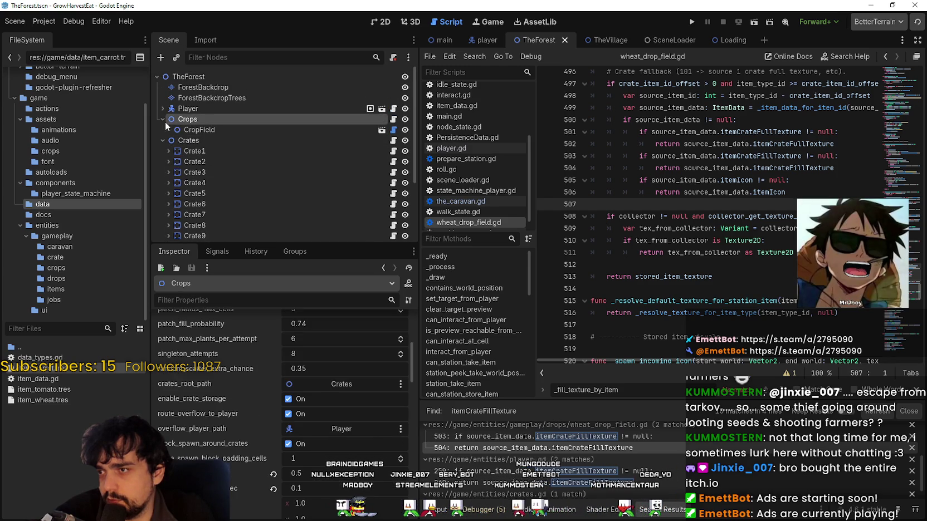
pyautogui.click(194, 130)
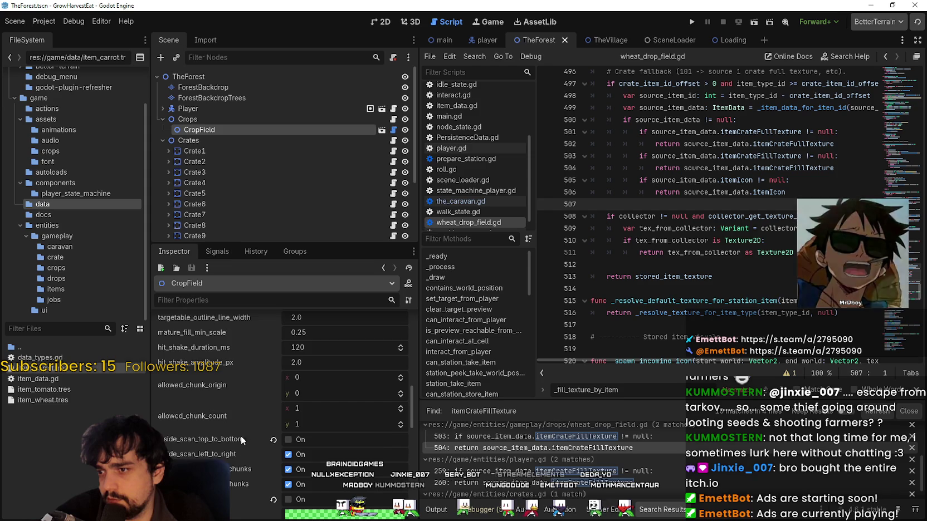
pyautogui.scroll(2, 239, 400)
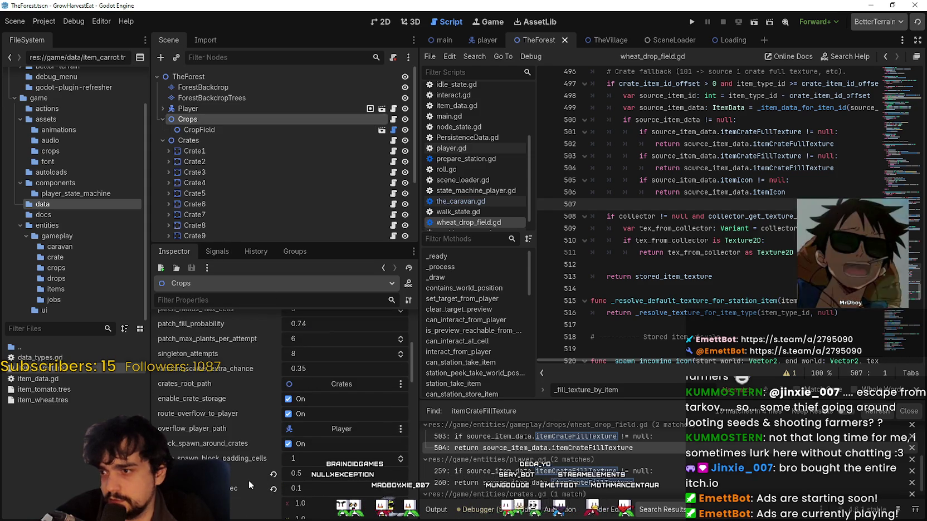
pyautogui.scroll(-7, 236, 489)
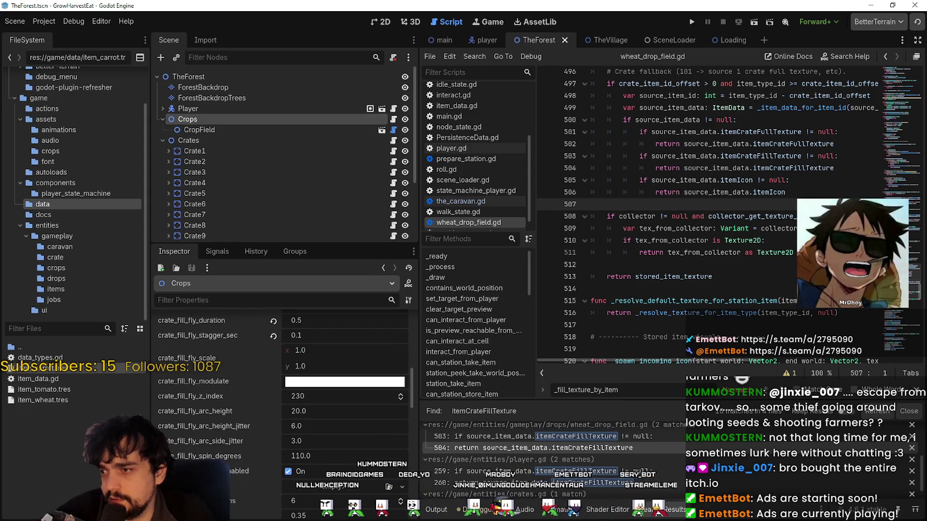
pyautogui.scroll(-2, 236, 489)
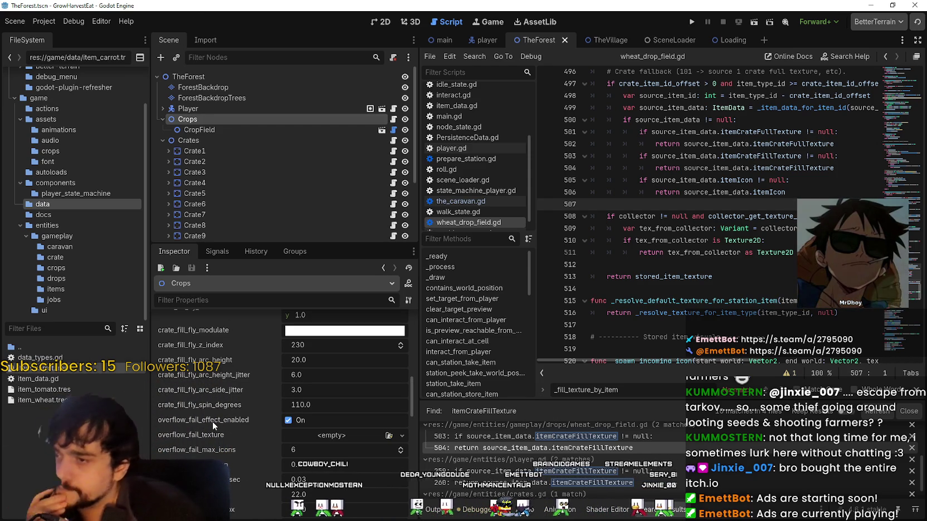
pyautogui.scroll(3, 226, 394)
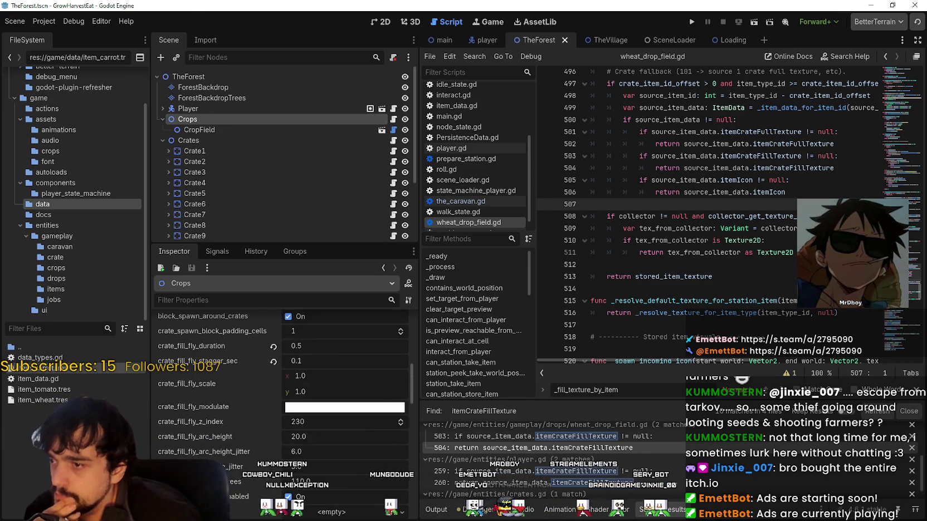
pyautogui.scroll(3, 227, 435)
pyautogui.scroll(5, 226, 452)
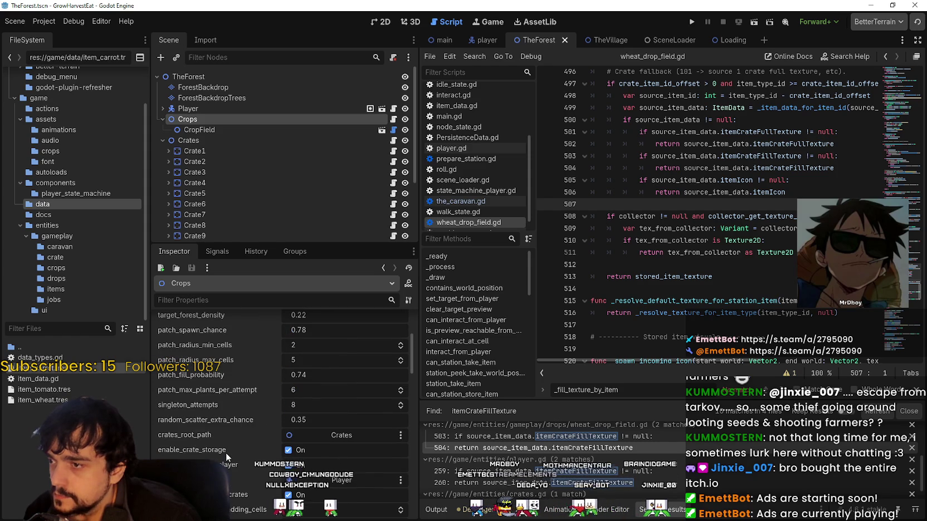
pyautogui.scroll(-4, 226, 451)
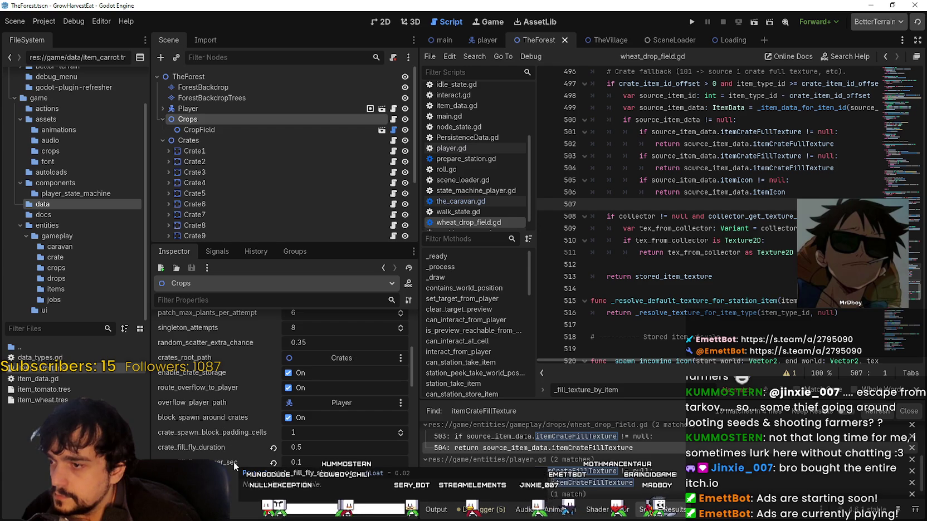
pyautogui.scroll(-2, 192, 444)
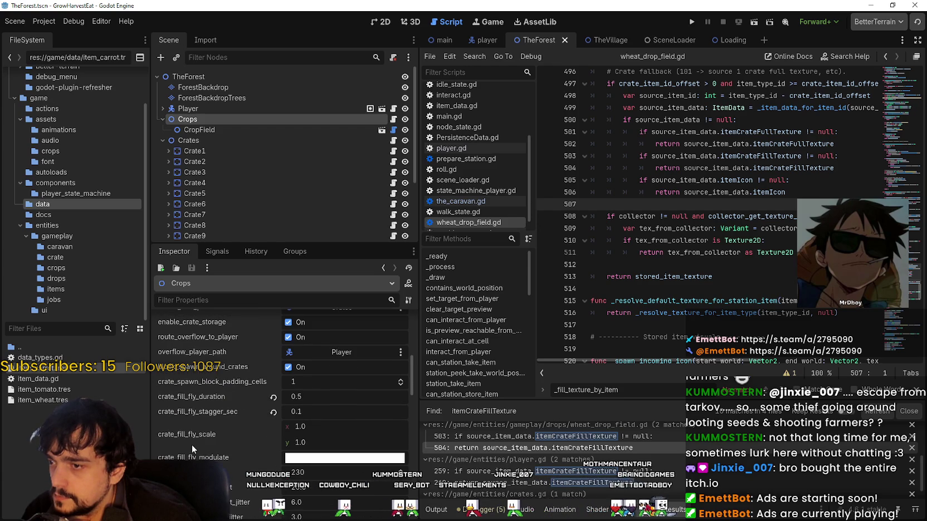
pyautogui.scroll(-2, 206, 422)
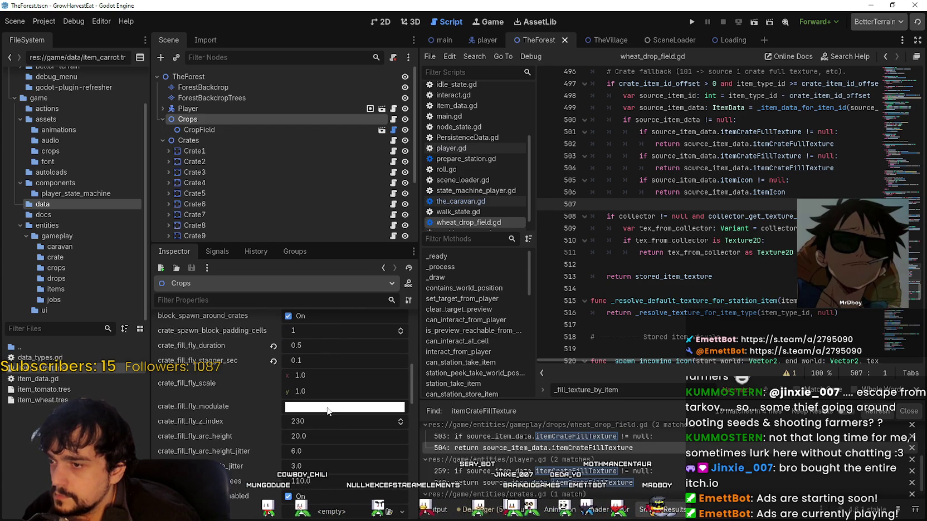
pyautogui.scroll(-2, 214, 460)
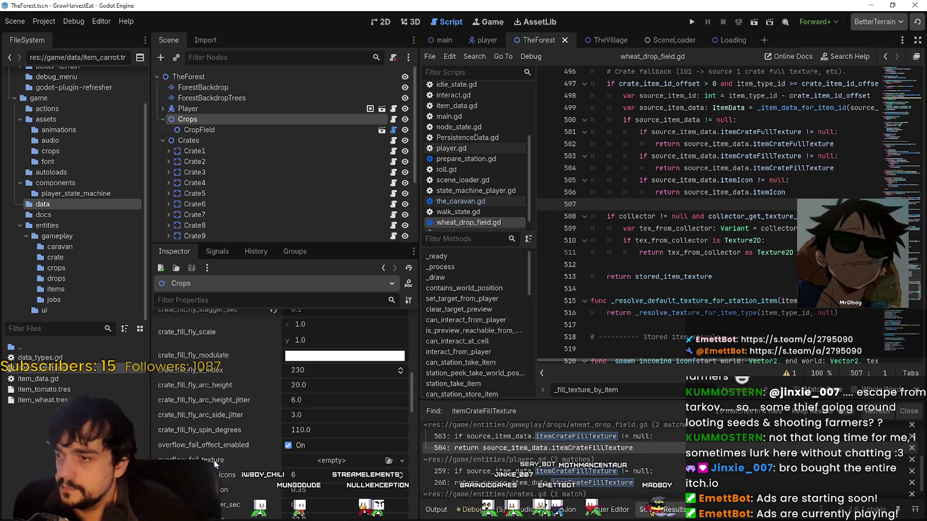
pyautogui.scroll(2, 188, 399)
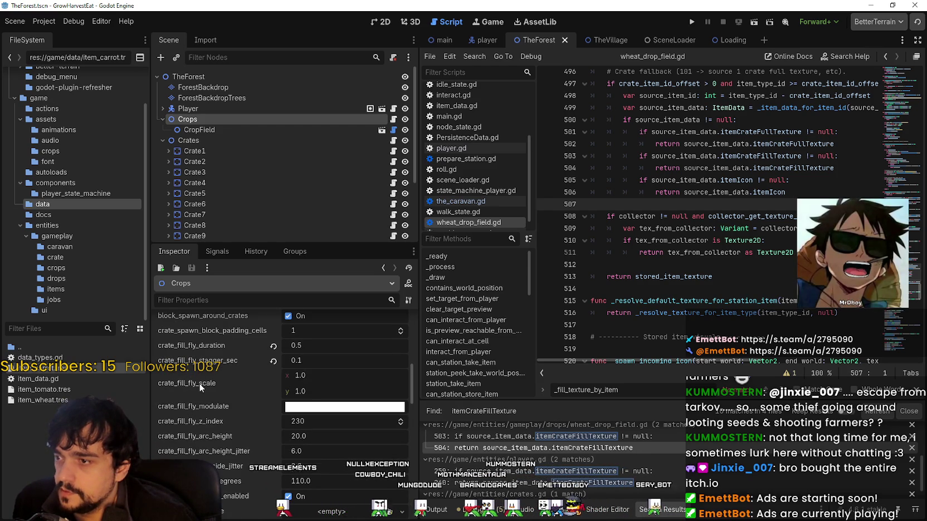
pyautogui.scroll(-3, 216, 422)
pyautogui.scroll(-2, 223, 449)
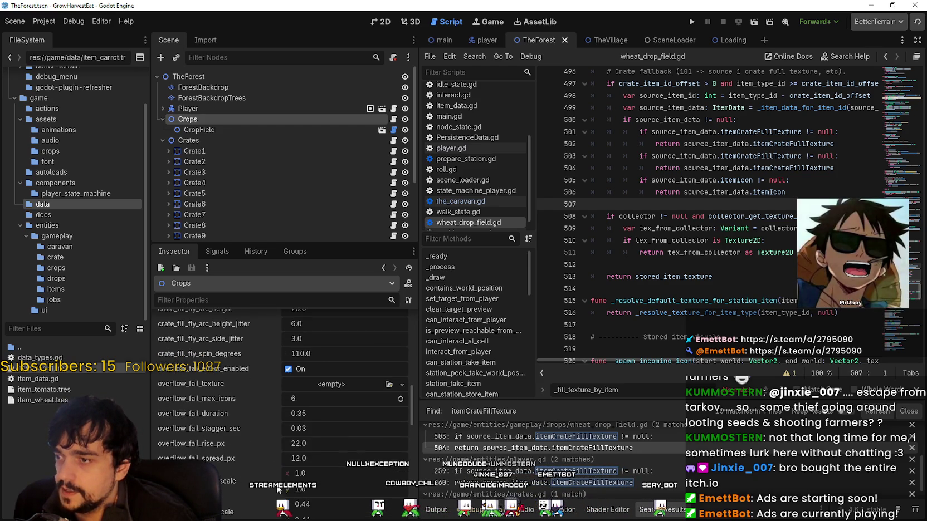
pyautogui.scroll(2, 242, 447)
pyautogui.scroll(3, 243, 447)
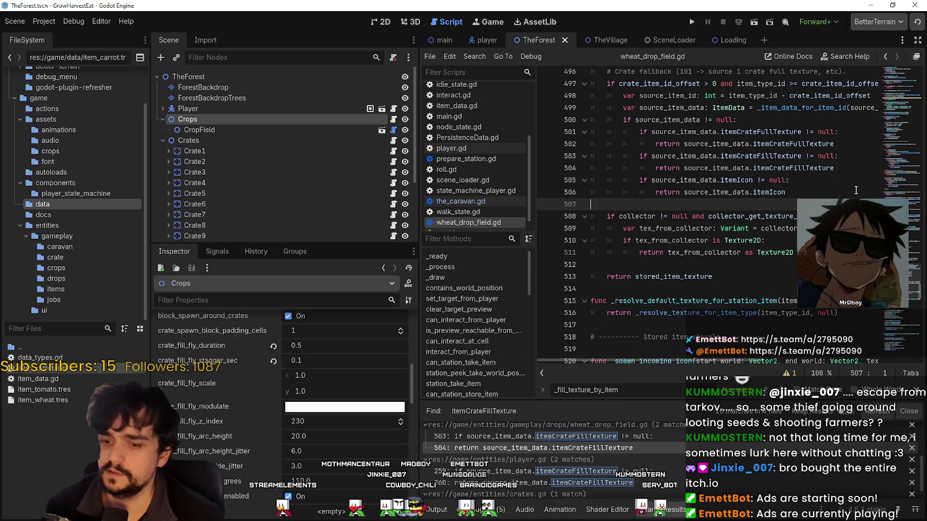
# Search the project for crate_fill_fly
pyautogui.hotkey('ctrl', 'shift', 'f')
pyautogui.write('crate_fill_f')
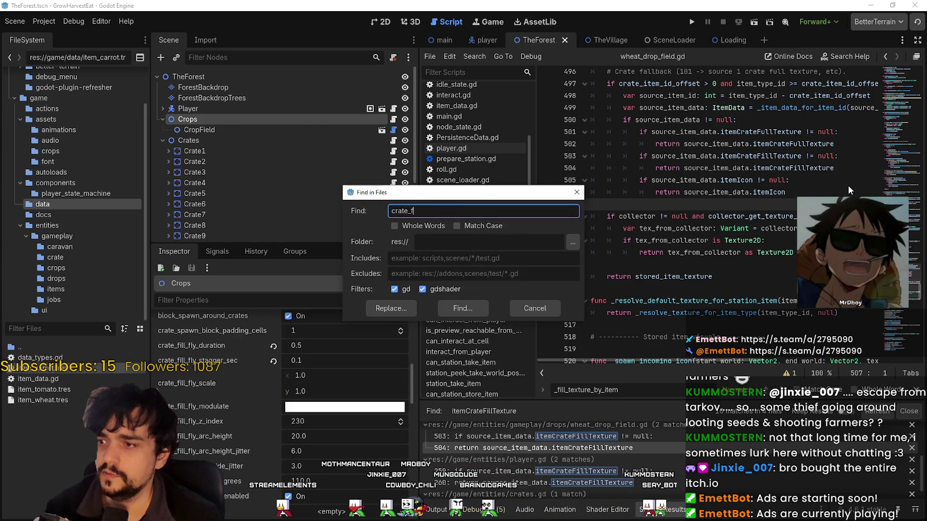
pyautogui.write('ly')
pyautogui.press('Return')
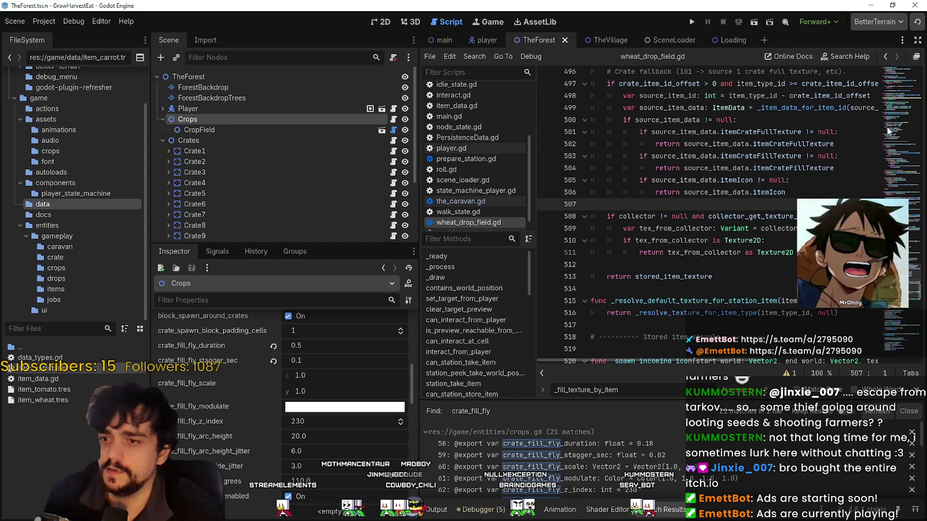
pyautogui.scroll(-2, 581, 485)
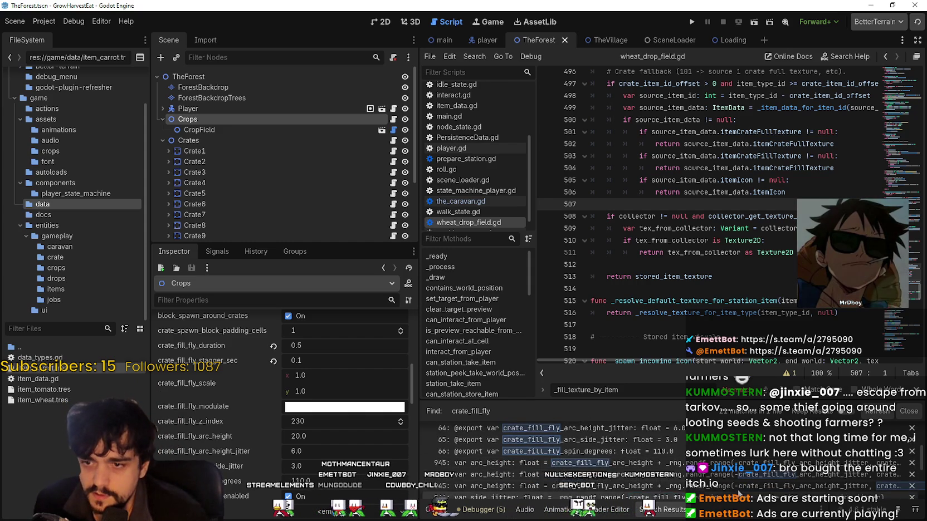
pyautogui.scroll(-2, 557, 462)
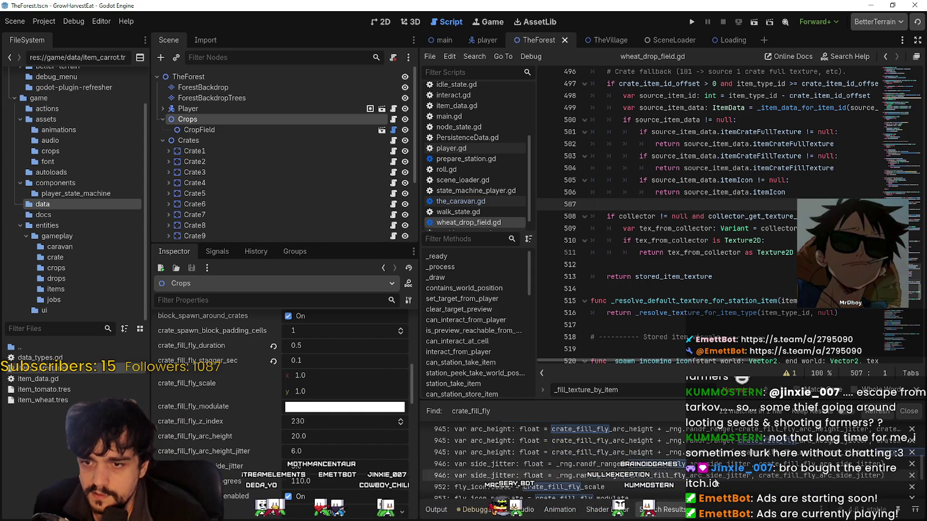
pyautogui.scroll(-2, 657, 451)
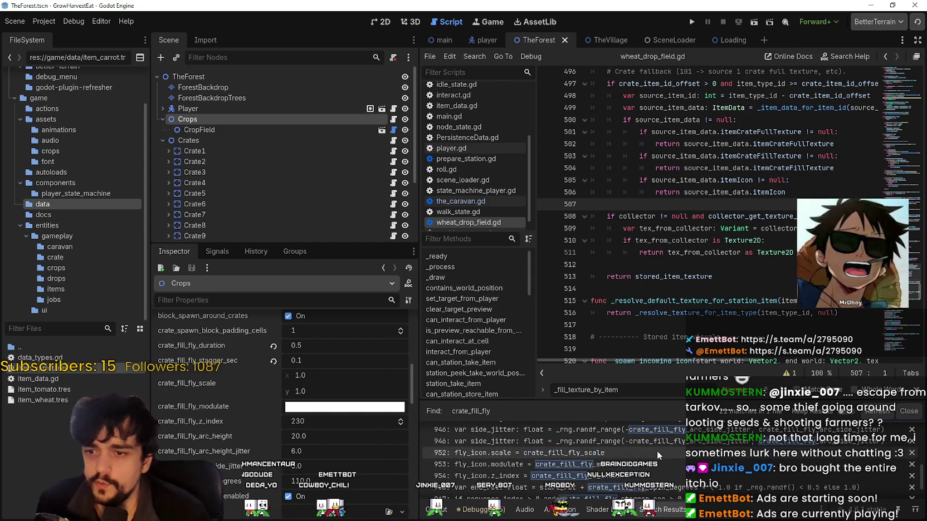
pyautogui.scroll(-3, 646, 432)
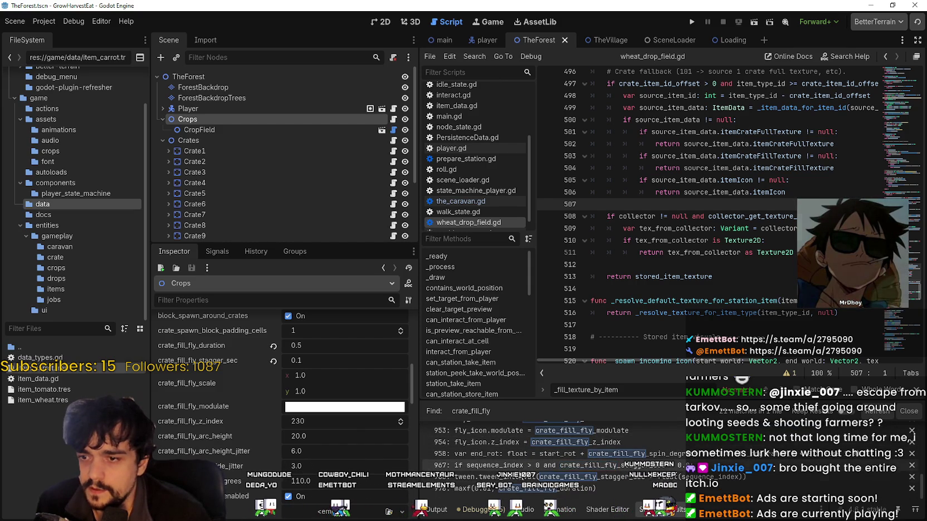
# Open crops.gd at line 978 and highlight fly_icon, crate_fill_fly_scale and texture_to_fly uses
pyautogui.click(536, 490)
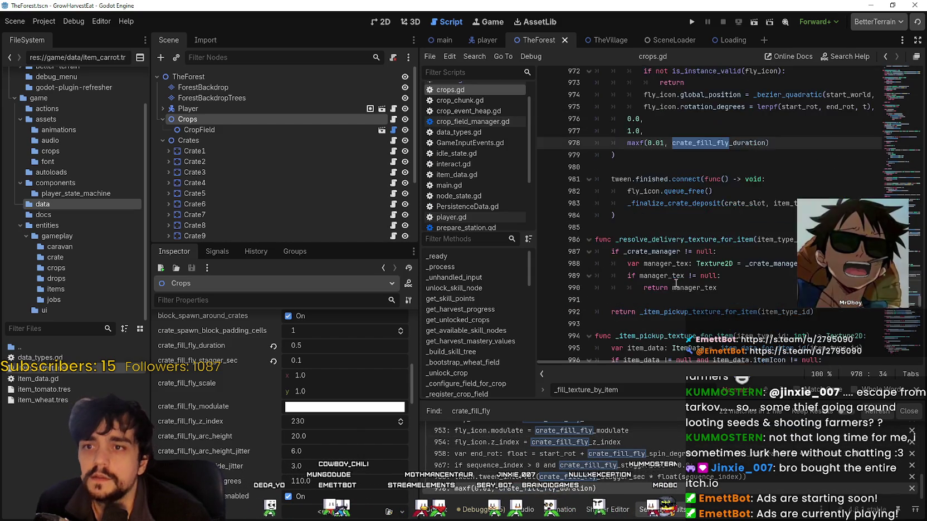
pyautogui.scroll(3, 663, 262)
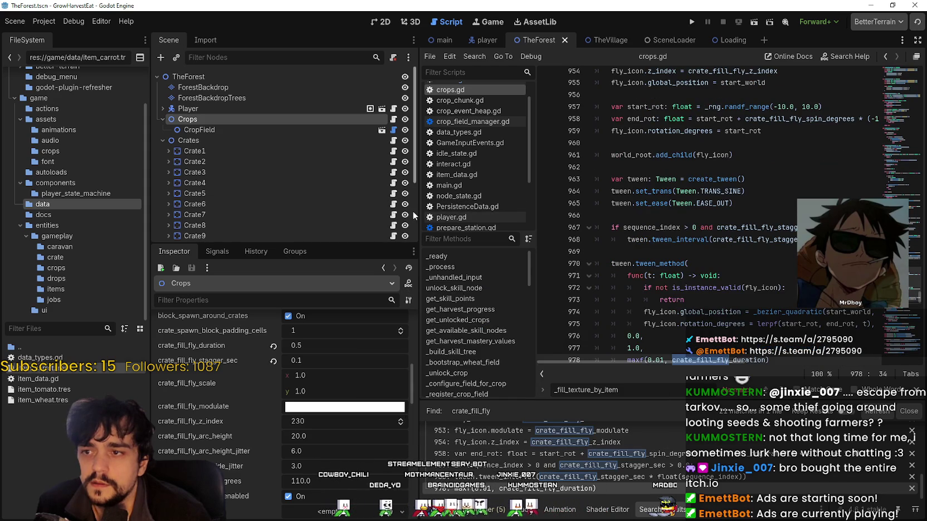
pyautogui.moveTo(420, 213); pyautogui.dragTo(311, 214)
pyautogui.scroll(3, 584, 249)
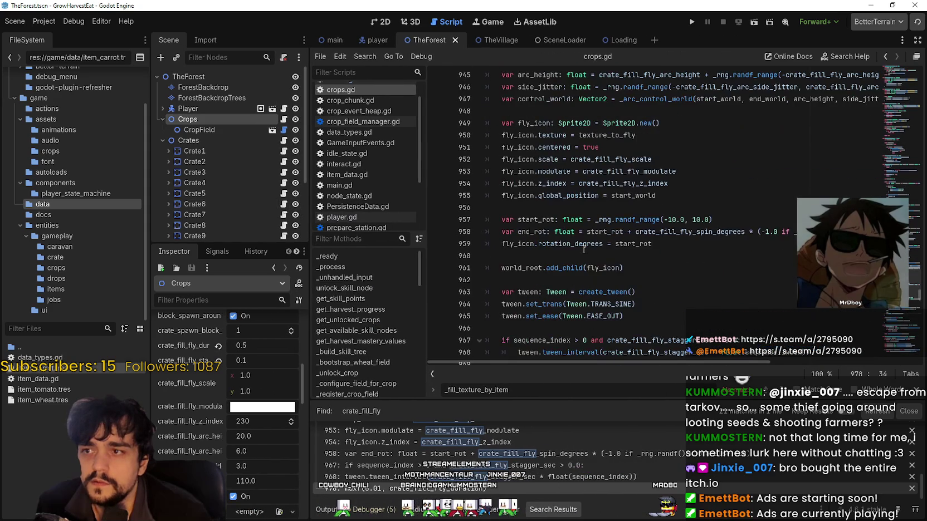
pyautogui.scroll(-1, 584, 249)
pyautogui.doubleClick(527, 209)
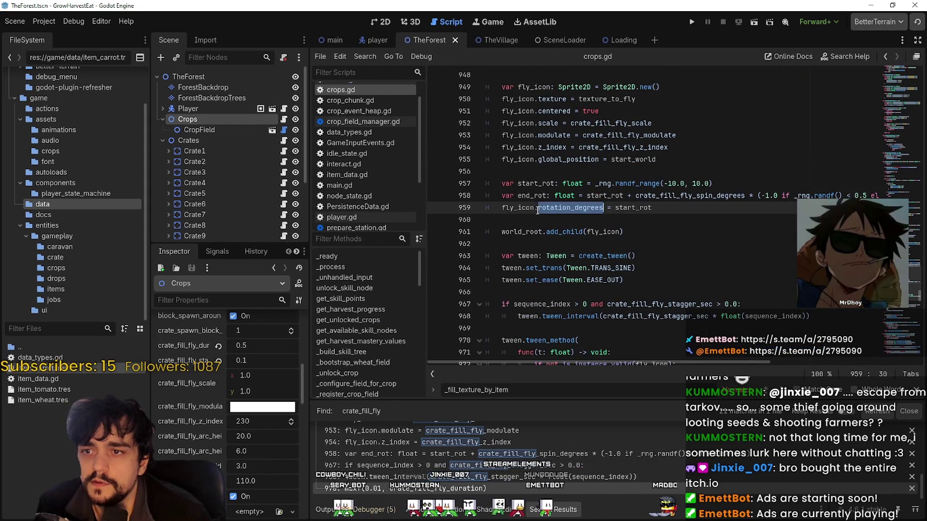
pyautogui.scroll(2, 623, 209)
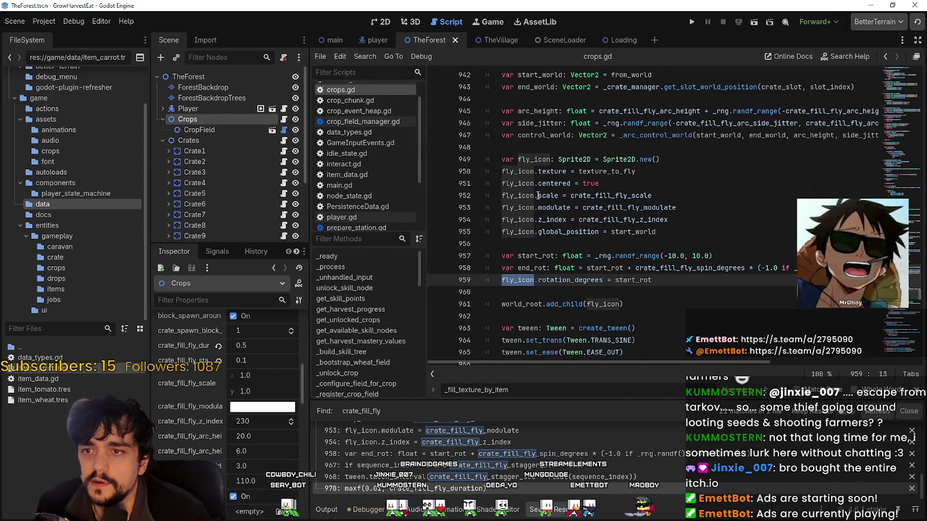
pyautogui.doubleClick(612, 195)
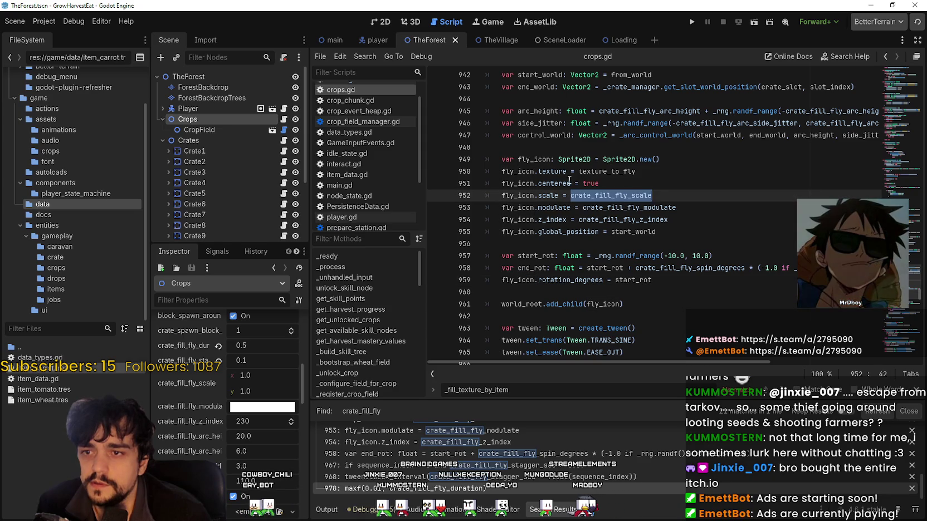
pyautogui.click(550, 171)
pyautogui.doubleClick(635, 171)
pyautogui.scroll(2, 704, 250)
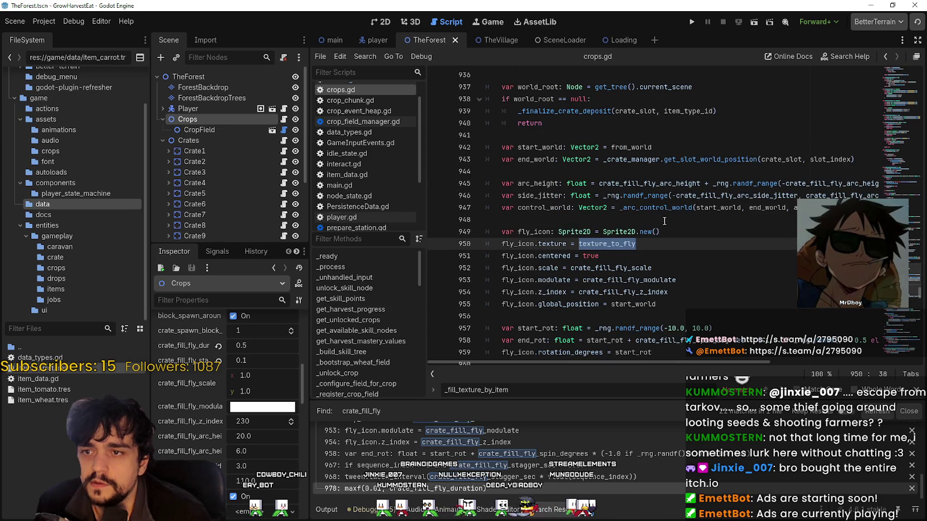
pyautogui.scroll(4, 706, 248)
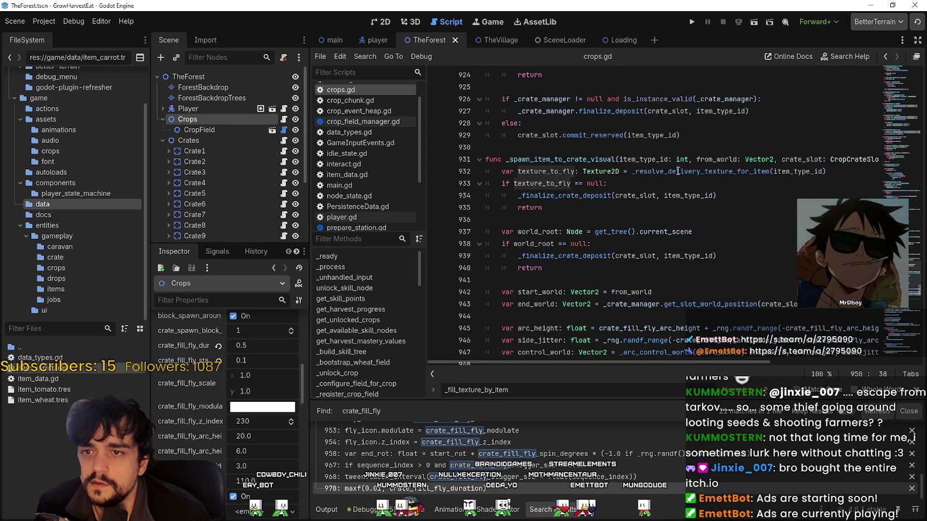
# Widen the code editor and look up _resolve_delivery_texture_for_item from line 932
pyautogui.moveTo(309, 166); pyautogui.dragTo(227, 169)
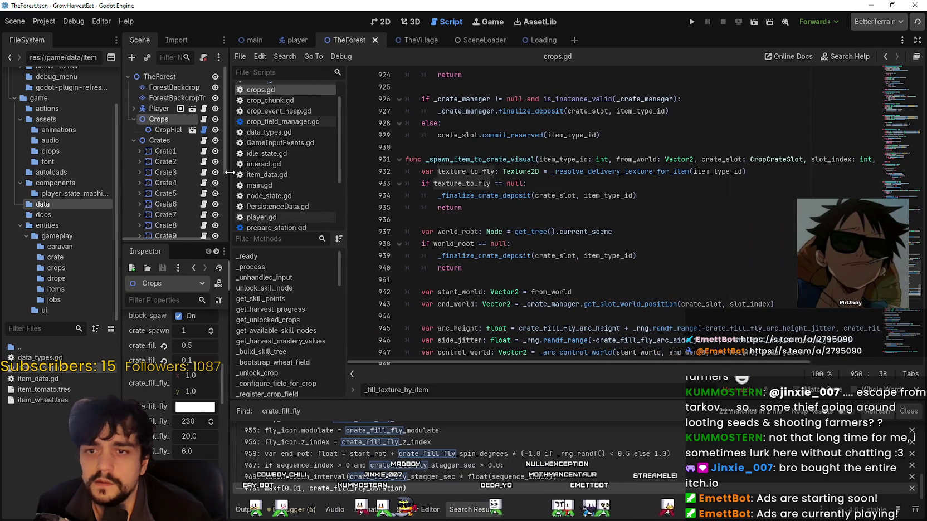
pyautogui.click(564, 171)
pyautogui.doubleClick(564, 171)
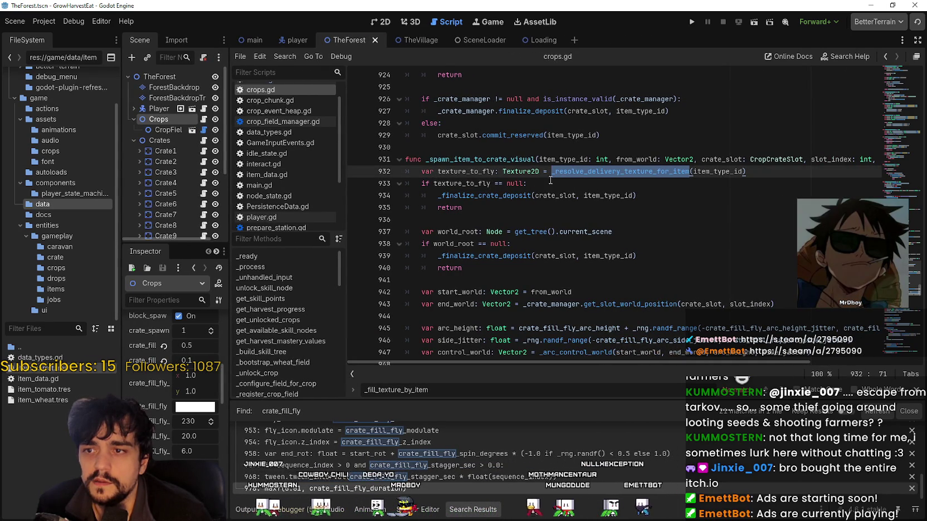
pyautogui.rightClick(602, 174)
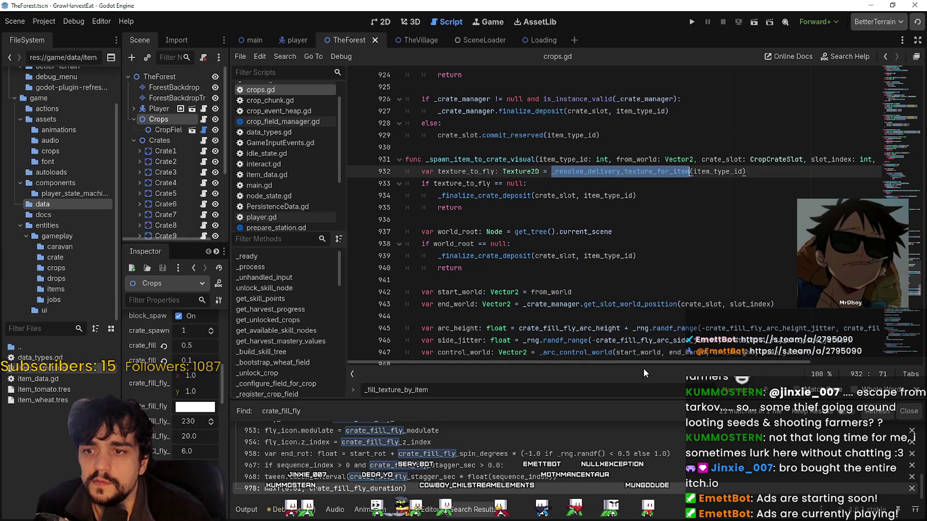
pyautogui.click(647, 375)
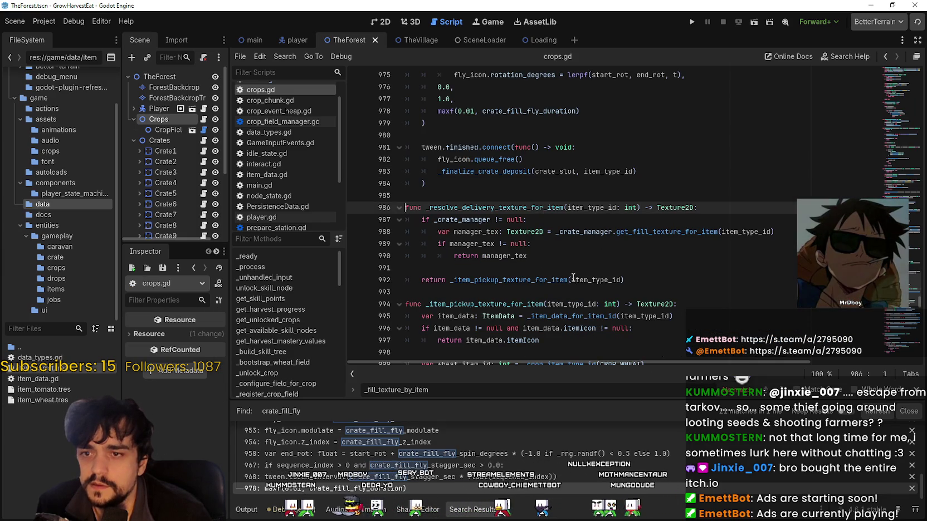
# Look up the get_fill_texture_for_item call on crops.gd line 988 to open it in crates.gd
pyautogui.doubleClick(563, 232)
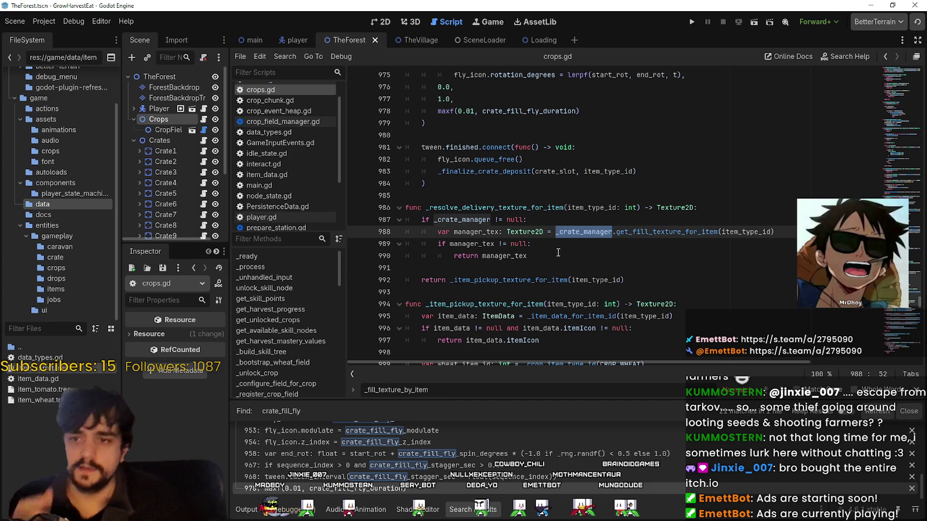
pyautogui.rightClick(644, 236)
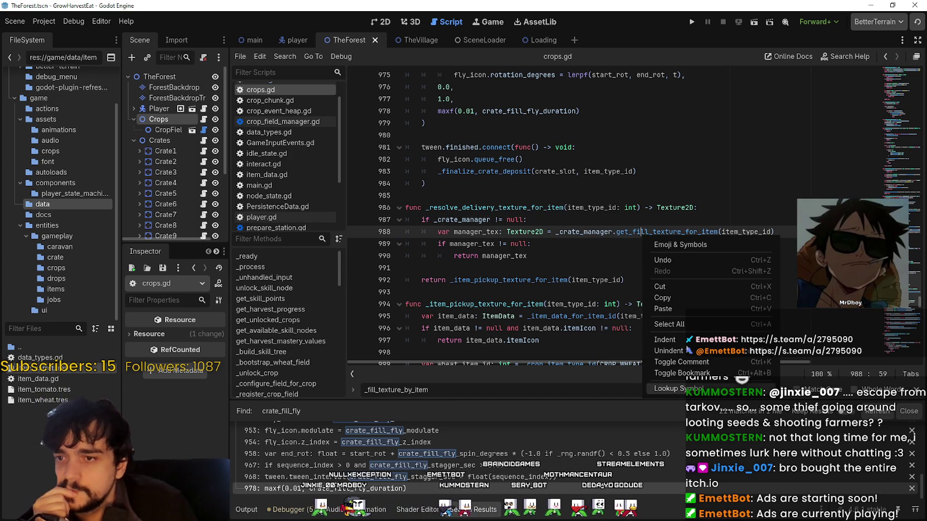
pyautogui.click(700, 390)
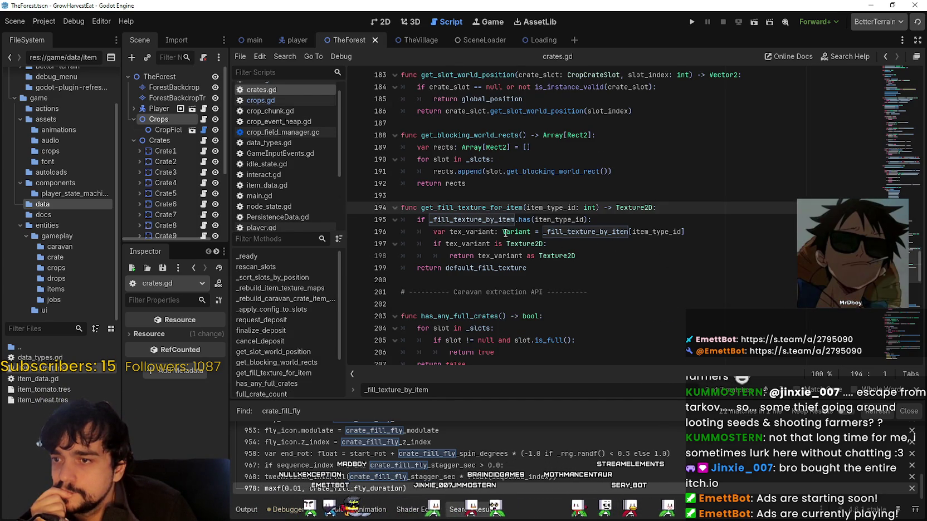
# Select _fill_texture_by_item on line 196 and find its use on line 109
pyautogui.doubleClick(604, 235)
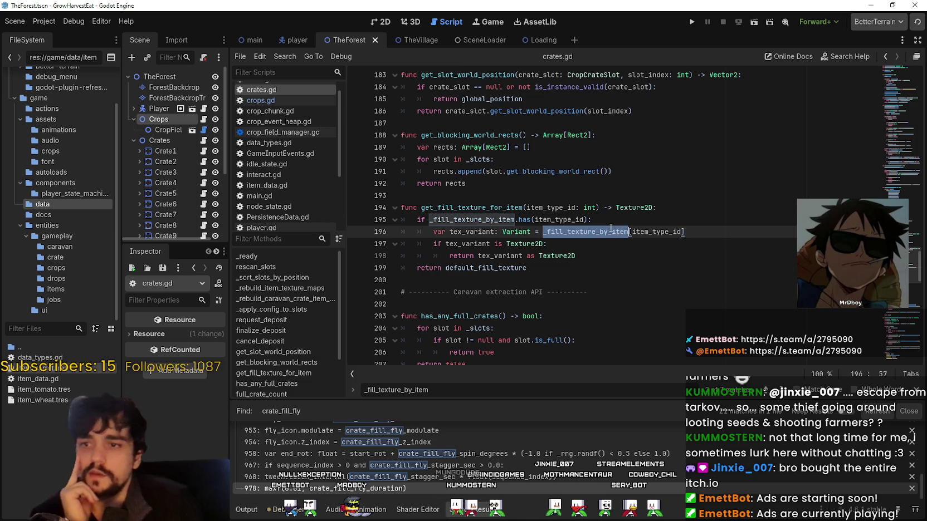
pyautogui.rightClick(586, 240)
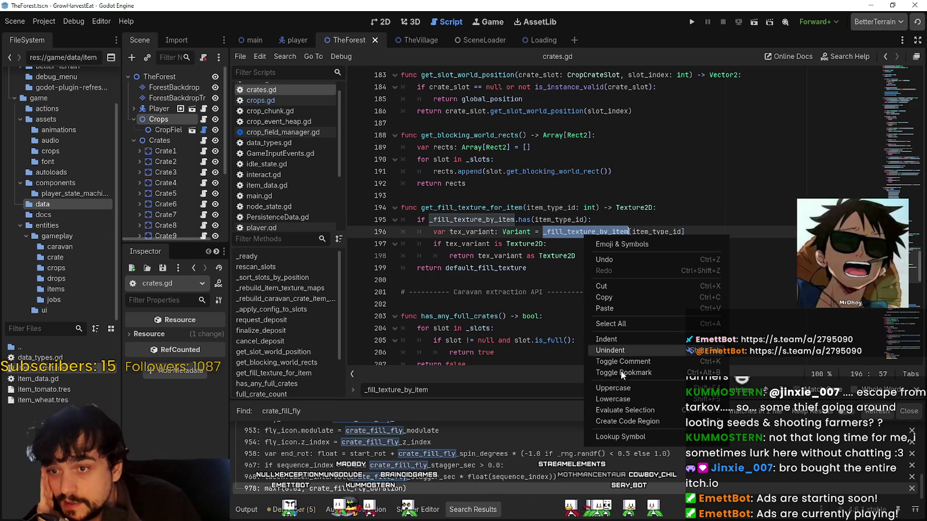
pyautogui.click(630, 440)
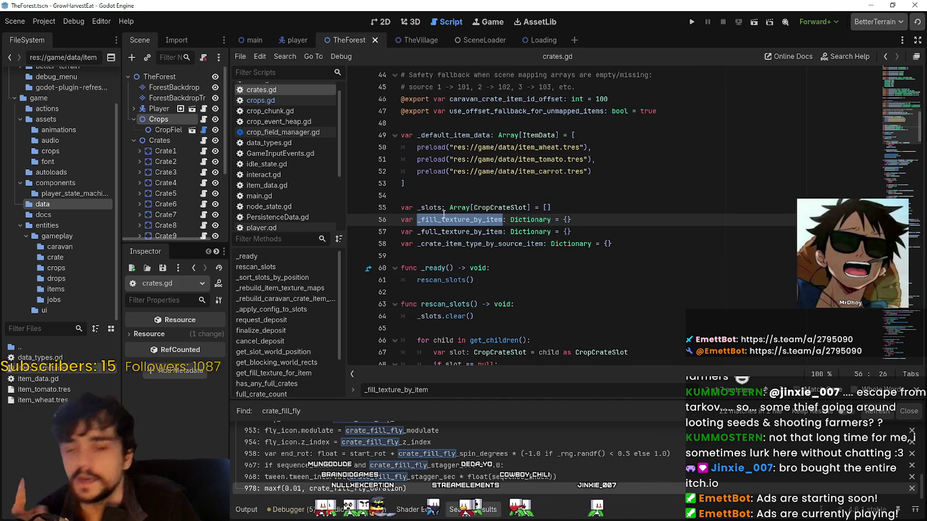
pyautogui.hotkey('ctrl', 'f')
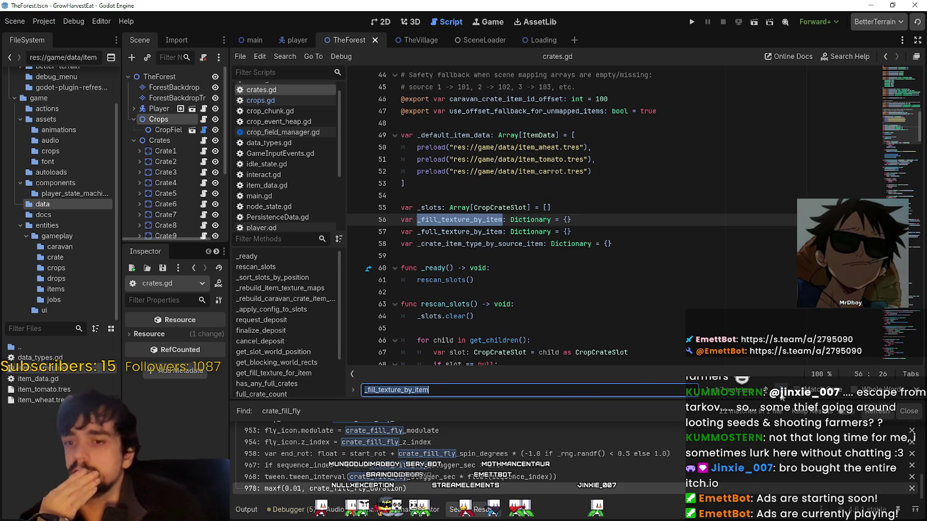
pyautogui.press('Return')
pyautogui.press('Return')
pyautogui.press('Return')
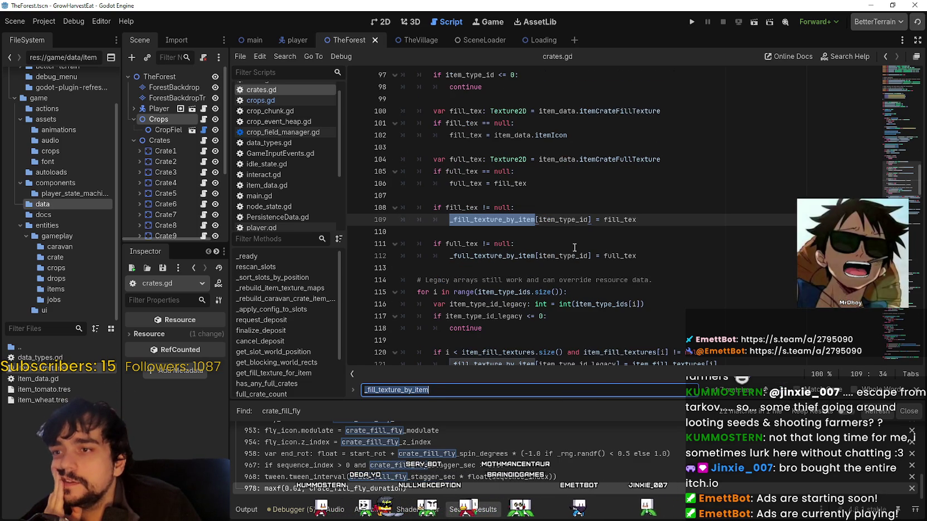
# Highlight fill_tex and itemCrateFillTexture in crates.gd, then widen the Scene and Inspector docks
pyautogui.doubleClick(620, 220)
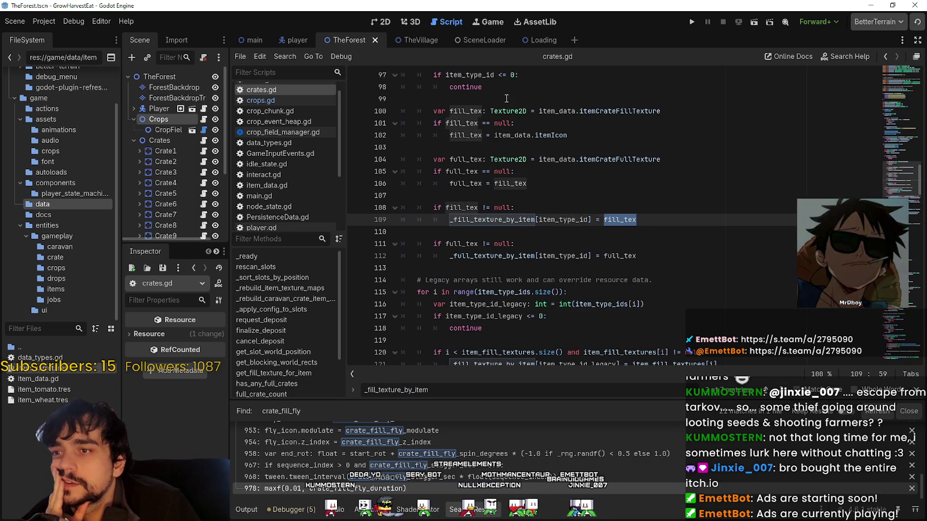
pyautogui.scroll(1, 731, 254)
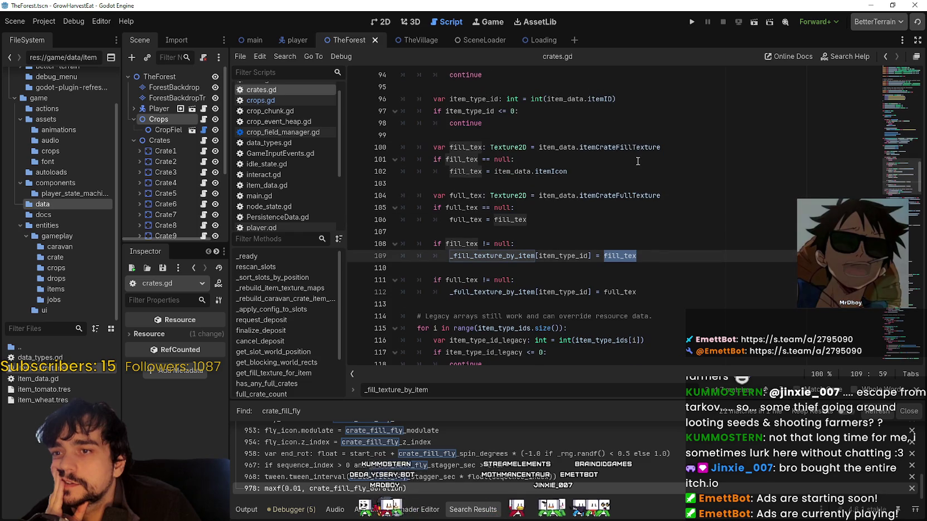
pyautogui.doubleClick(636, 148)
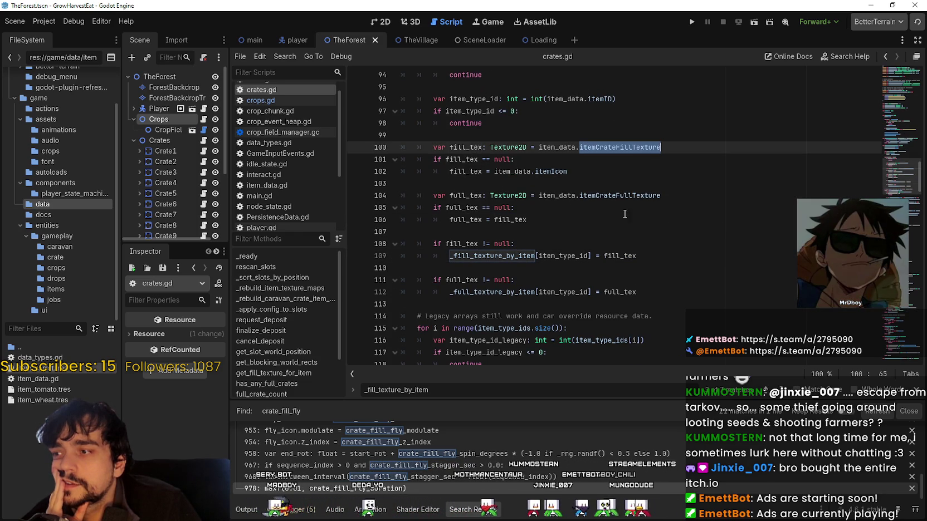
pyautogui.moveTo(230, 270)
pyautogui.mouseDown()
pyautogui.moveTo(307, 270)
pyautogui.moveTo(298, 270)
pyautogui.mouseUp()
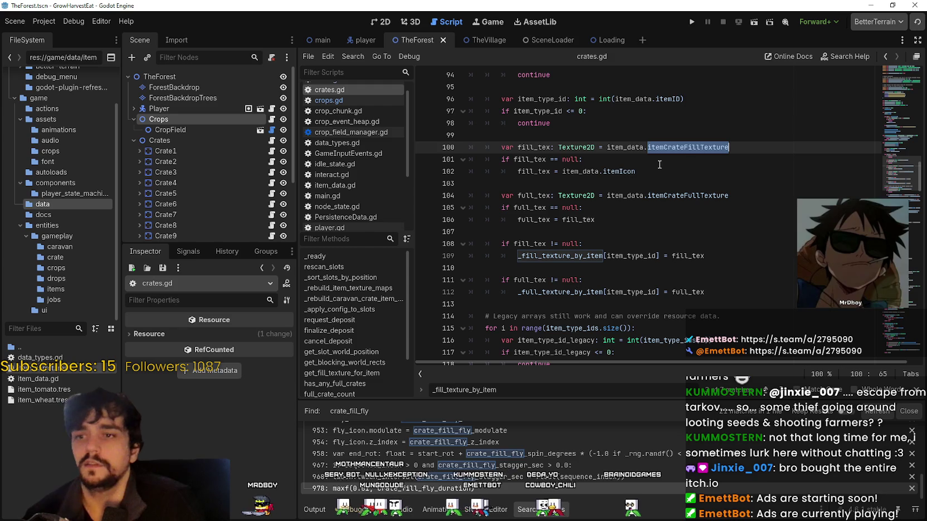
# Trace itemIcon, itemCrateFillTexture and _fill_texture_by_item across lines 100–109 of crates.gd
pyautogui.doubleClick(619, 171)
pyautogui.doubleClick(684, 147)
pyautogui.scroll(2, 718, 243)
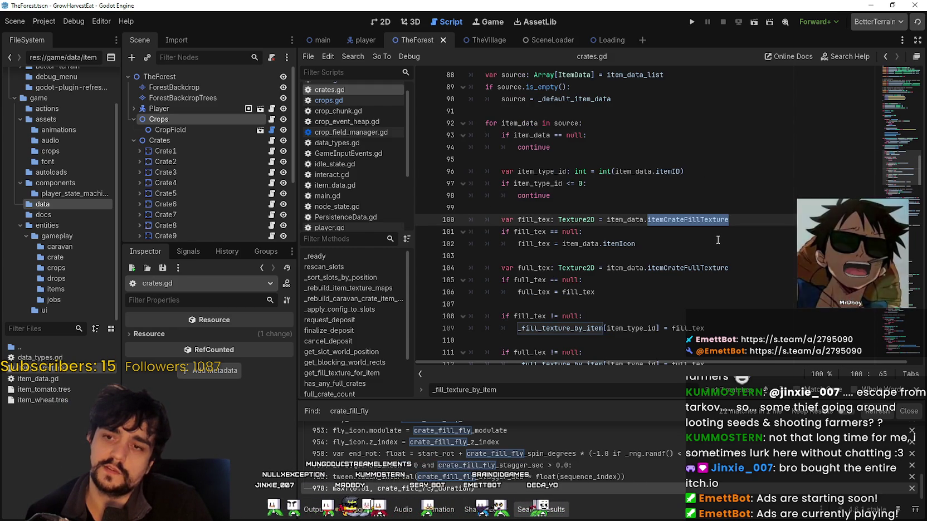
pyautogui.scroll(-3, 719, 244)
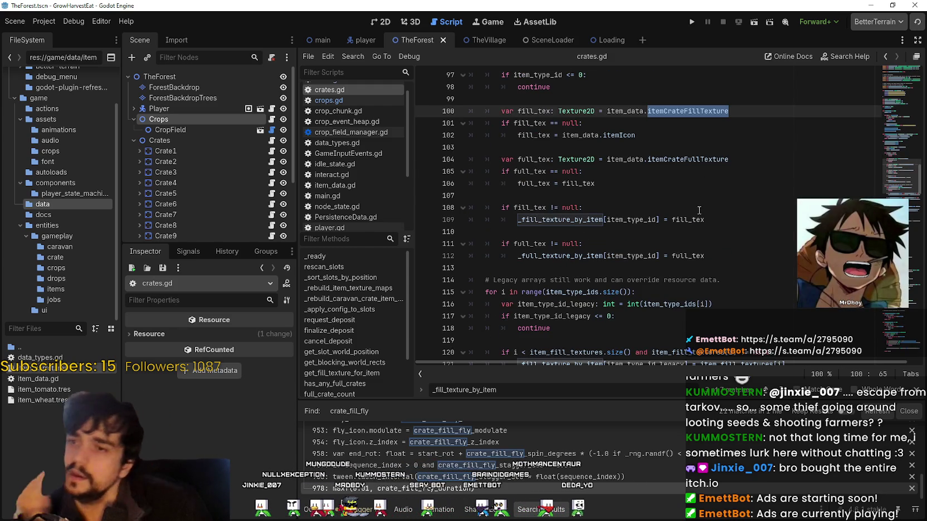
pyautogui.moveTo(697, 221)
pyautogui.scroll(-1, 561, 220)
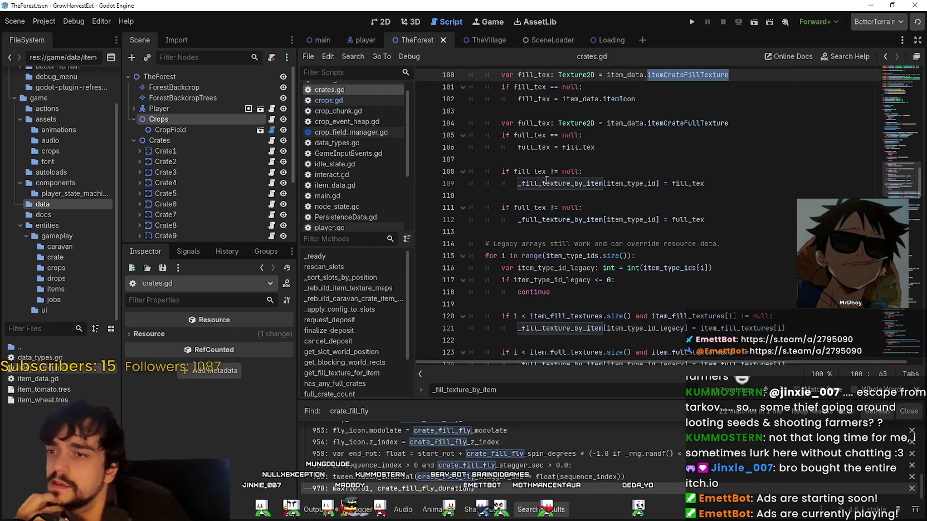
pyautogui.doubleClick(569, 184)
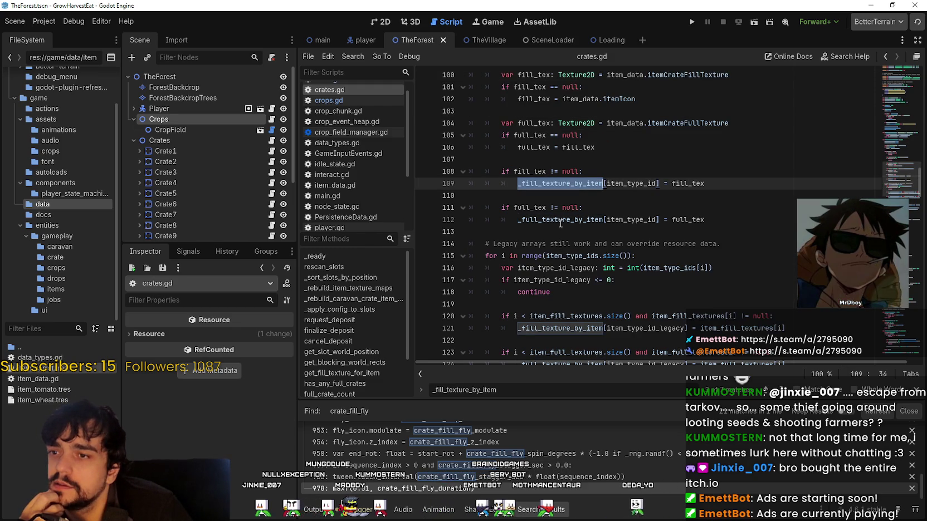
pyautogui.moveTo(561, 223)
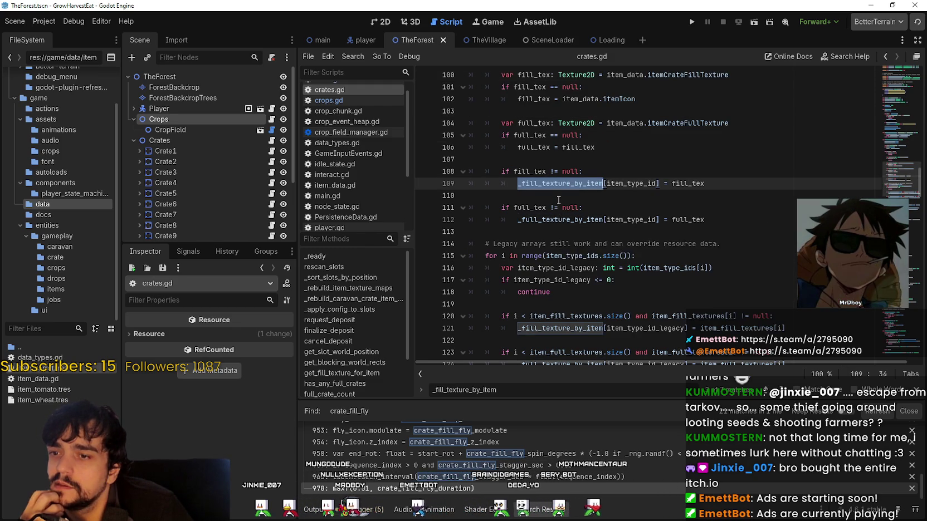
pyautogui.scroll(-1, 558, 200)
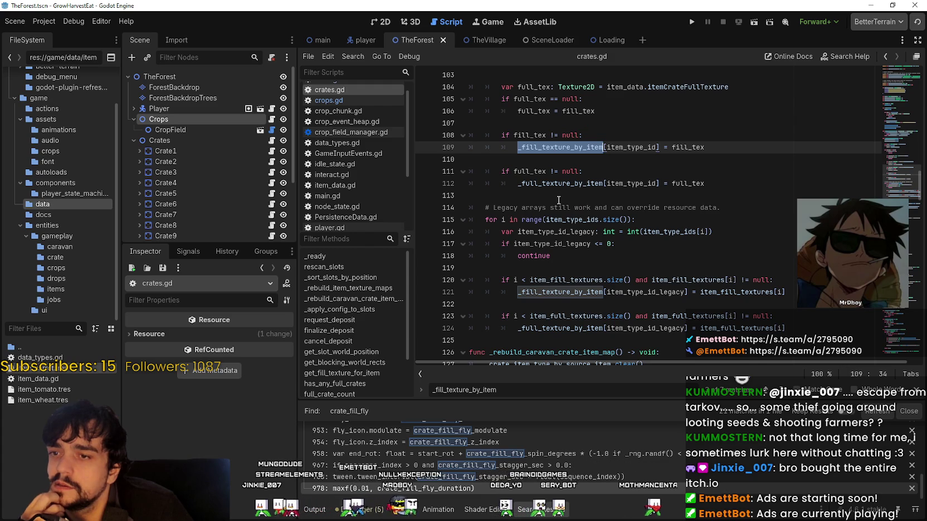
pyautogui.scroll(2, 559, 200)
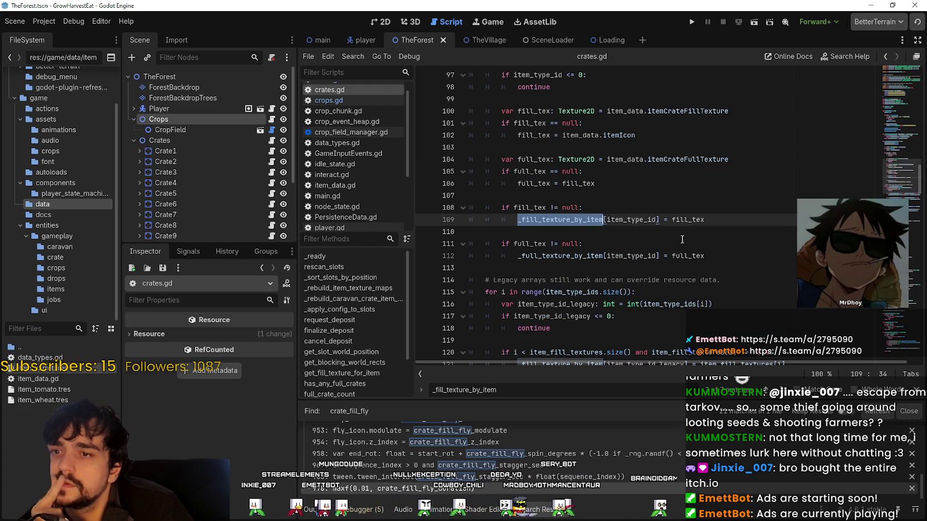
# Follow item_type_id, item_type_id_legacy and item_fill_textures through lines 108–124
pyautogui.doubleClick(643, 219)
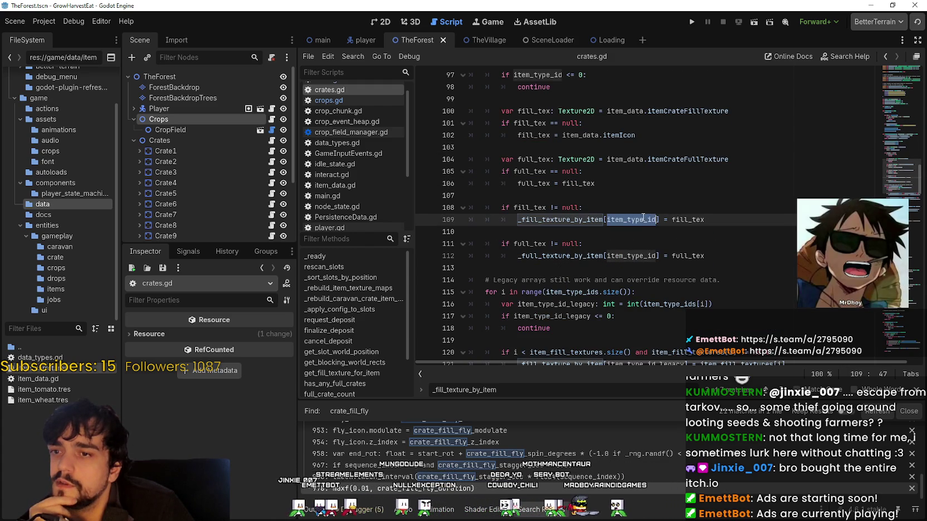
pyautogui.scroll(-2, 665, 220)
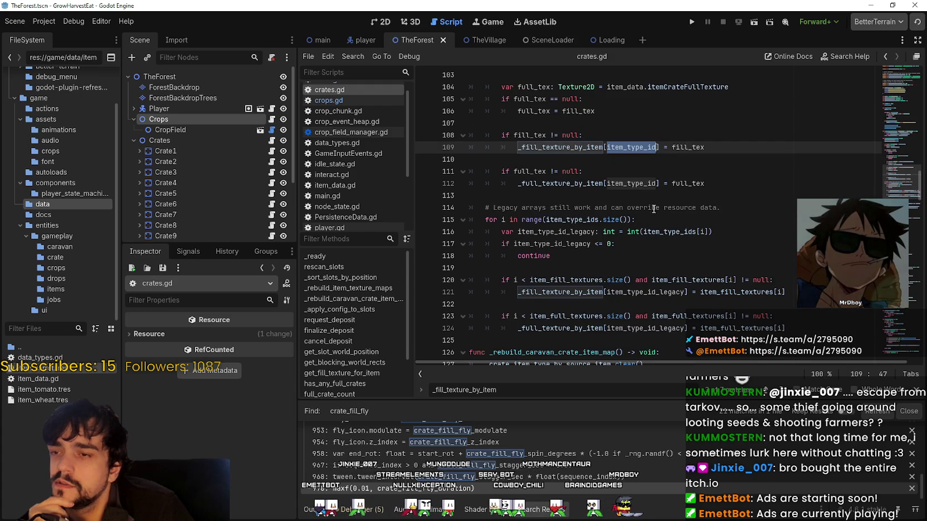
pyautogui.click(543, 136)
pyautogui.scroll(-2, 568, 178)
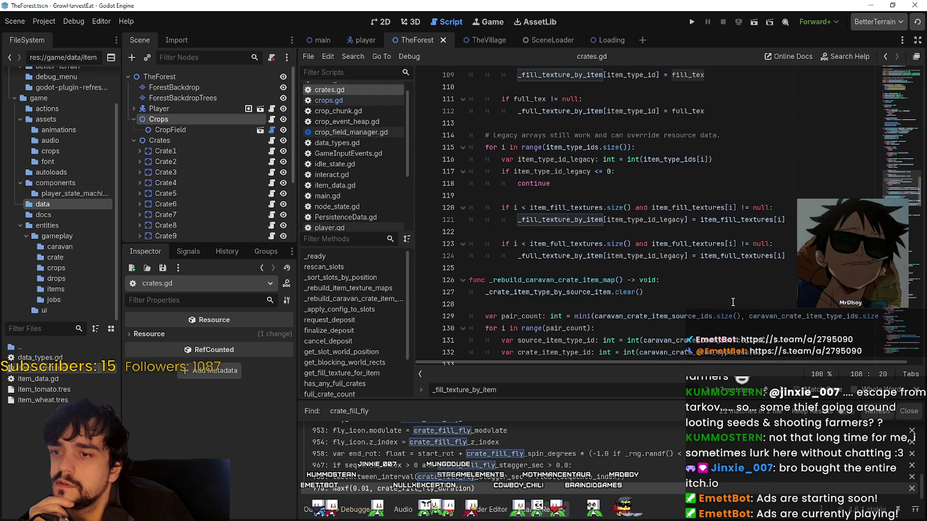
pyautogui.click(596, 220)
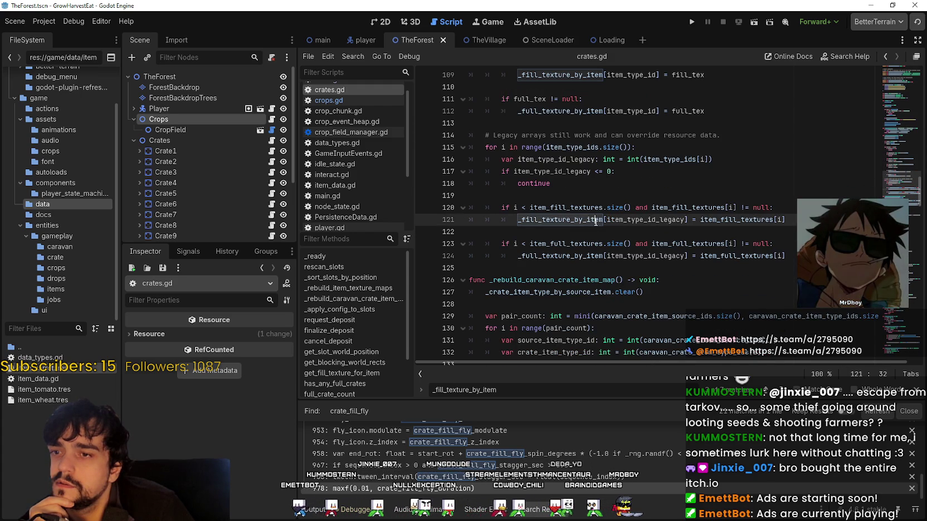
pyautogui.doubleClick(660, 221)
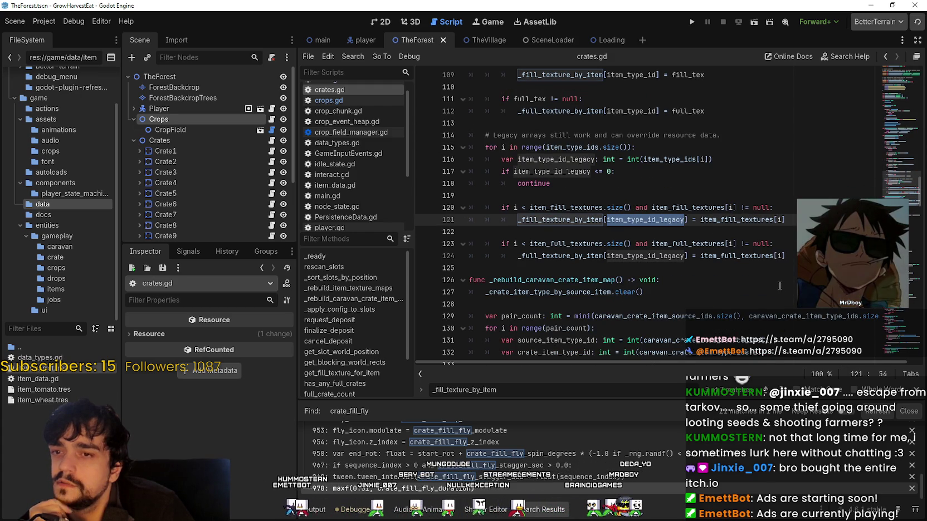
pyautogui.doubleClick(750, 220)
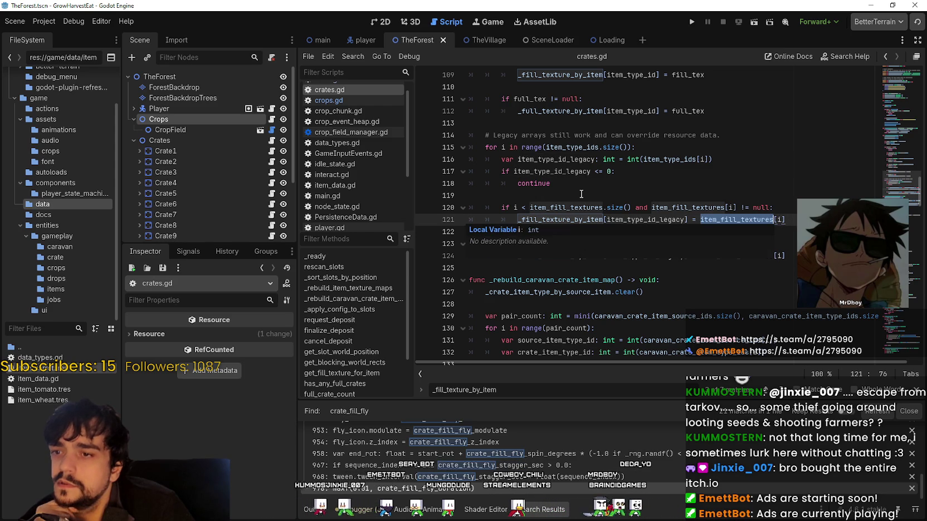
pyautogui.doubleClick(646, 256)
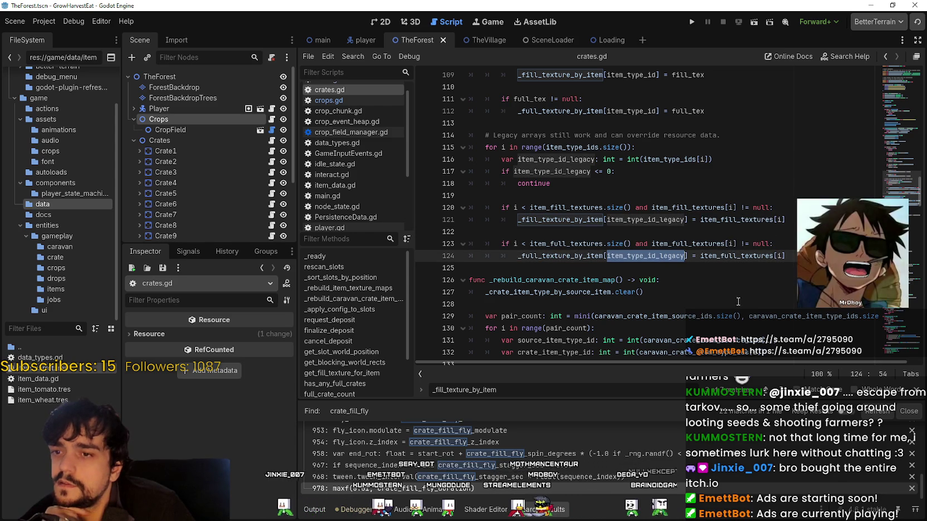
# Review lines 102–110, highlighting item_data and itemCrateFullTexture
pyautogui.scroll(2, 720, 267)
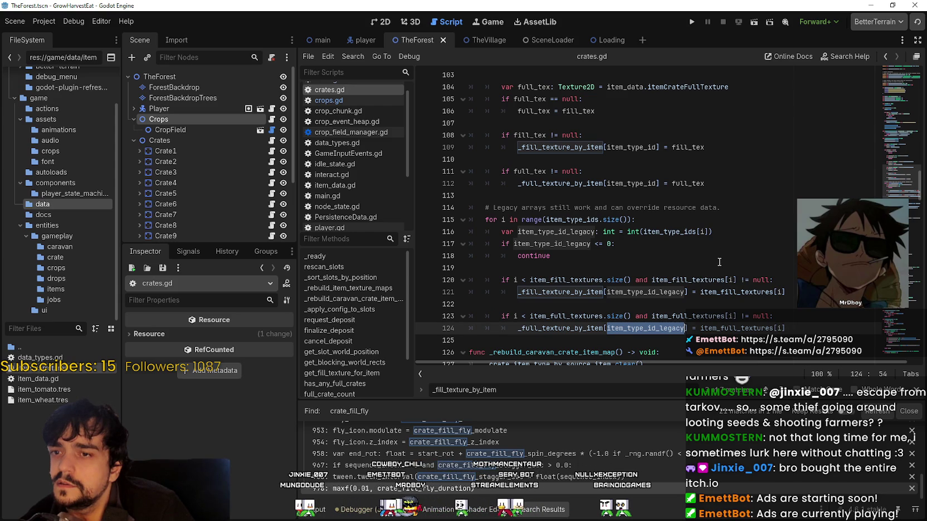
pyautogui.scroll(-1, 719, 260)
pyautogui.scroll(3, 718, 261)
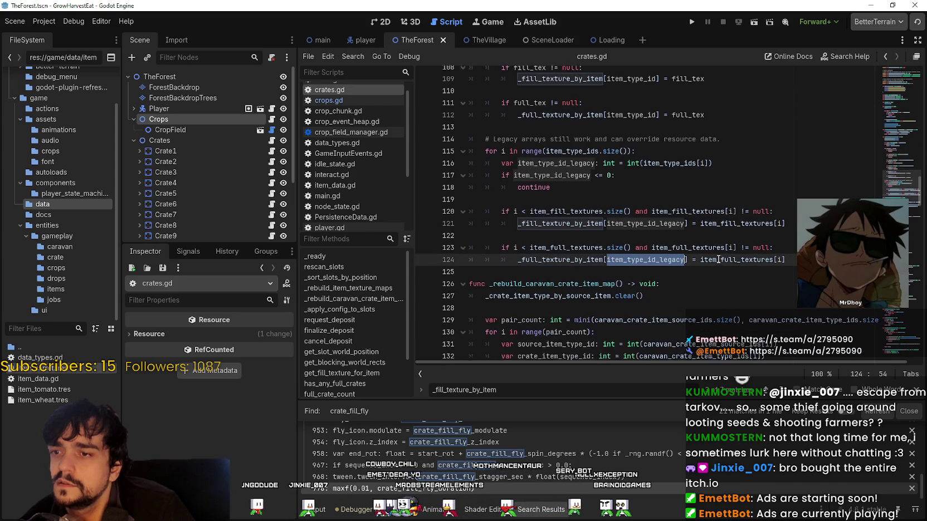
pyautogui.click(713, 232)
pyautogui.scroll(4, 702, 256)
pyautogui.scroll(2, 698, 255)
pyautogui.scroll(-3, 640, 212)
pyautogui.click(574, 159)
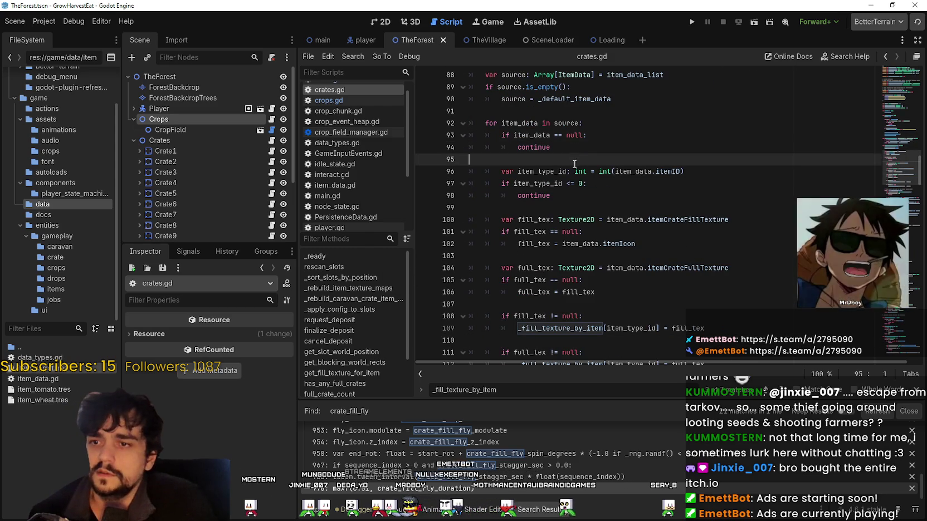
pyautogui.click(548, 256)
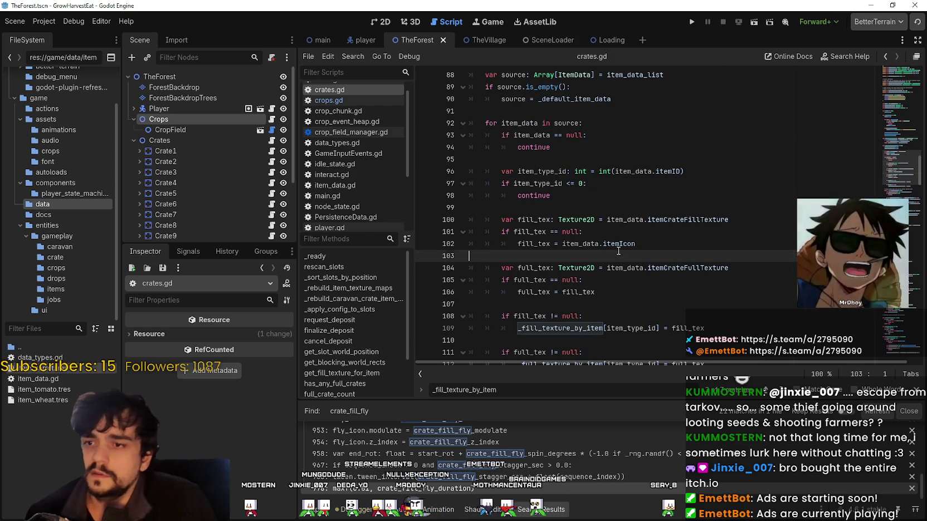
pyautogui.doubleClick(579, 244)
pyautogui.doubleClick(664, 269)
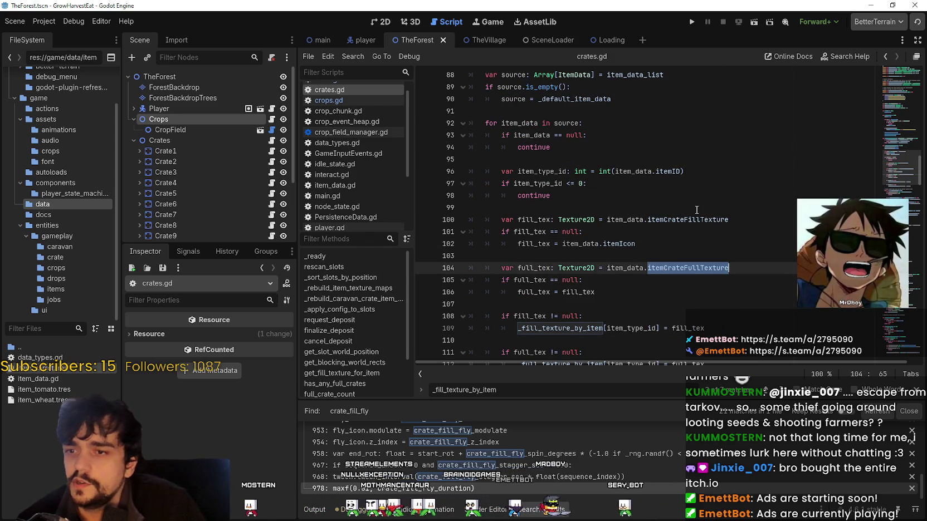
# Replace itemCrateFillTexture with itemIcon on line 100 of crates.gd and save
pyautogui.doubleClick(671, 220)
pyautogui.click(621, 244)
pyautogui.doubleClick(627, 243)
pyautogui.hotkey('ctrl', 'c')
pyautogui.doubleClick(688, 220)
pyautogui.hotkey('ctrl', 'v')
pyautogui.click(681, 240)
pyautogui.hotkey('ctrl', 's')
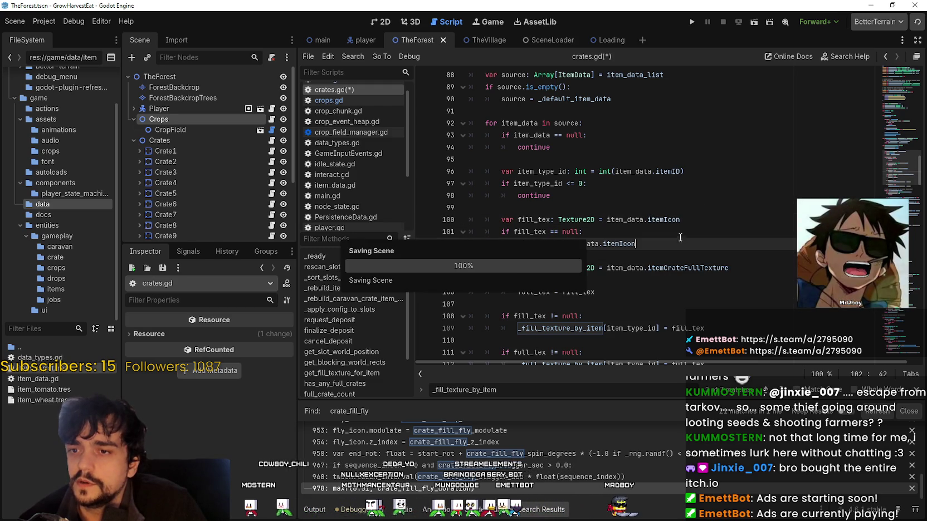
# Run the project, start the game from its title screen, and enlarge the game window
pyautogui.click(692, 22)
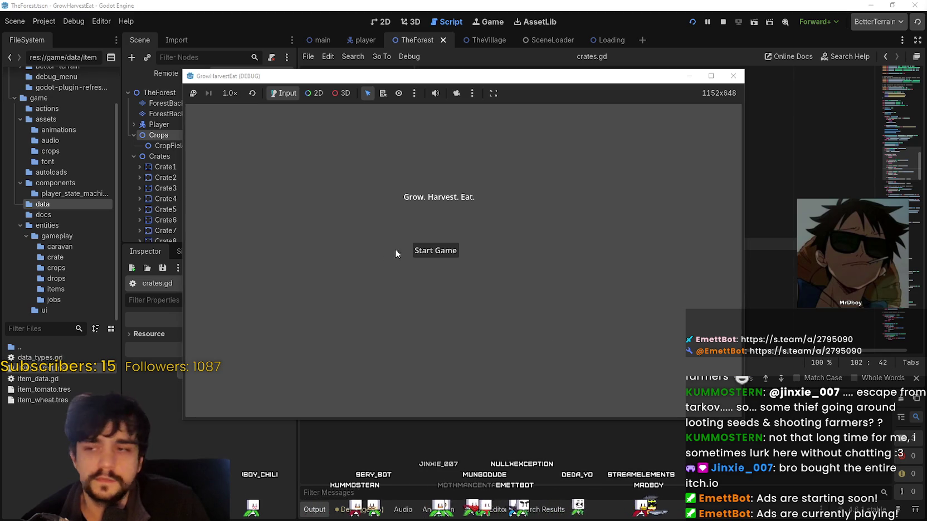
pyautogui.click(435, 252)
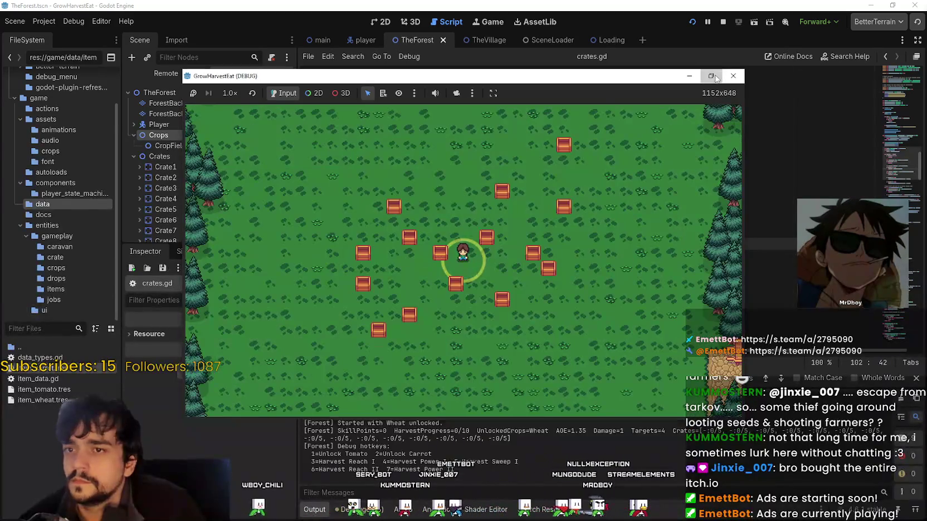
pyautogui.click(711, 75)
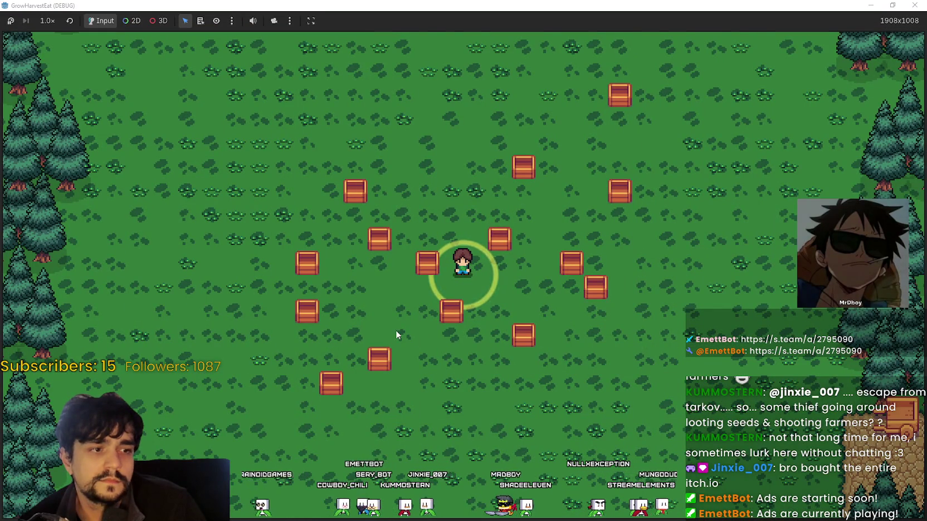
# Speed the game up to 4× and walk the farmer around the field
pyautogui.press('w')
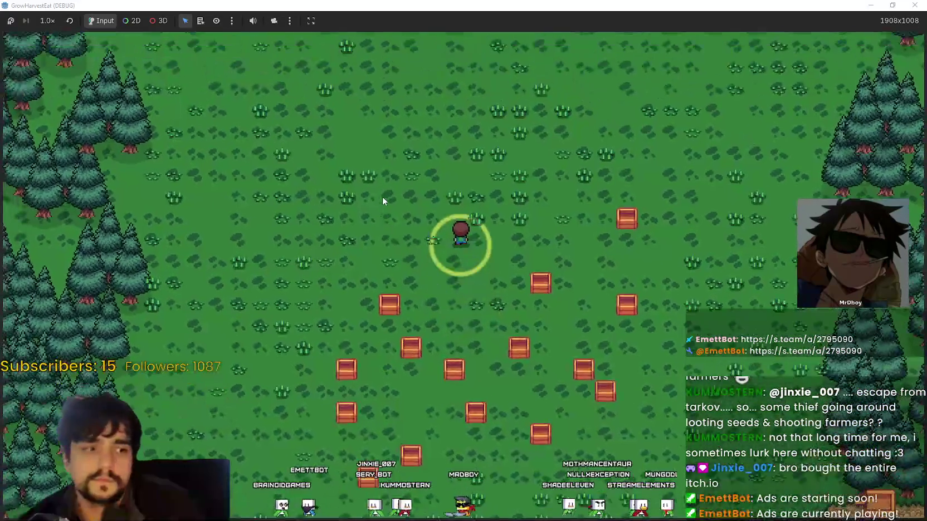
pyautogui.click(47, 22)
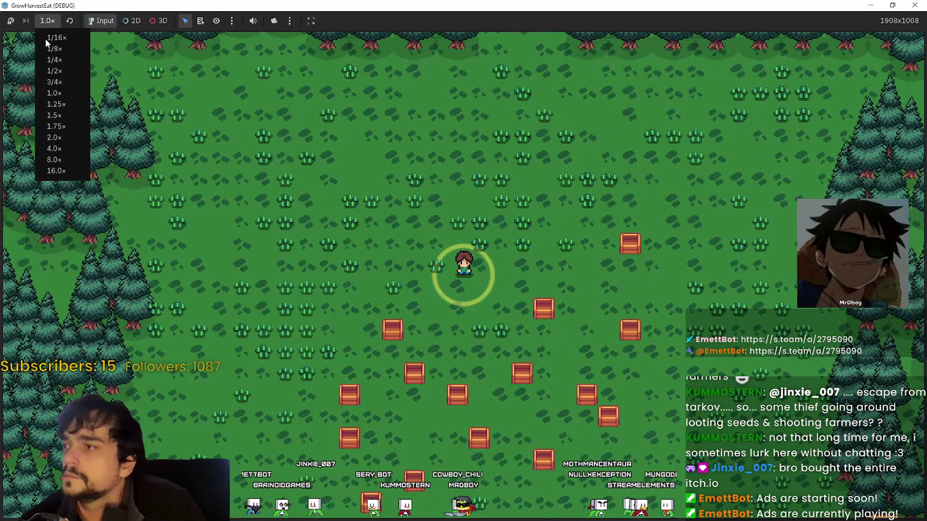
pyautogui.click(61, 148)
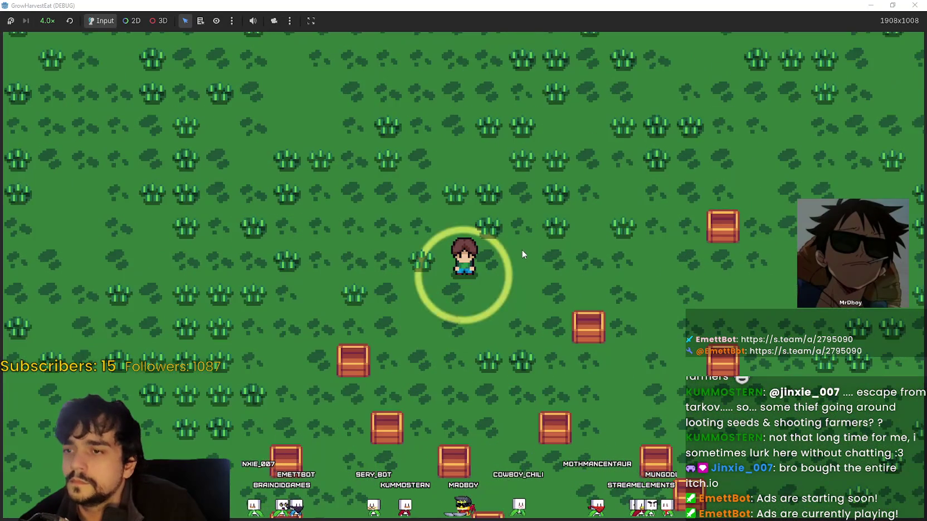
pyautogui.press('s')
pyautogui.press('a')
pyautogui.press('w')
pyautogui.press('d')
pyautogui.press('a')
pyautogui.press('d')
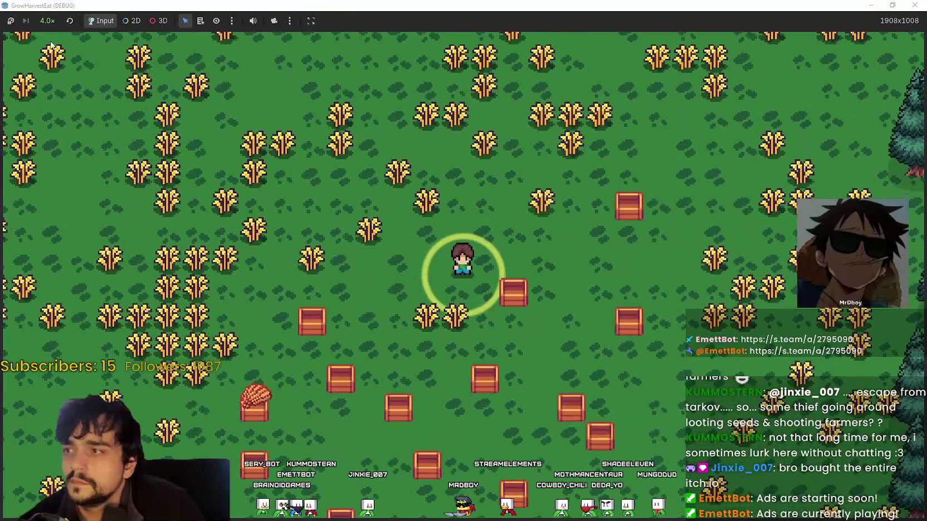
# Return the game to 1× speed and harvest the ripe wheat
pyautogui.click(47, 21)
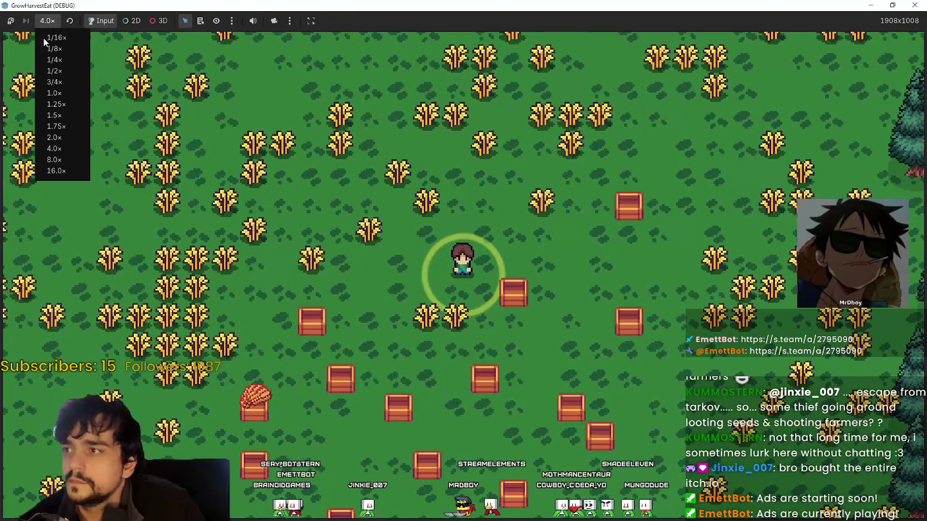
pyautogui.click(54, 93)
pyautogui.press('s')
pyautogui.press('a')
pyautogui.press('e')
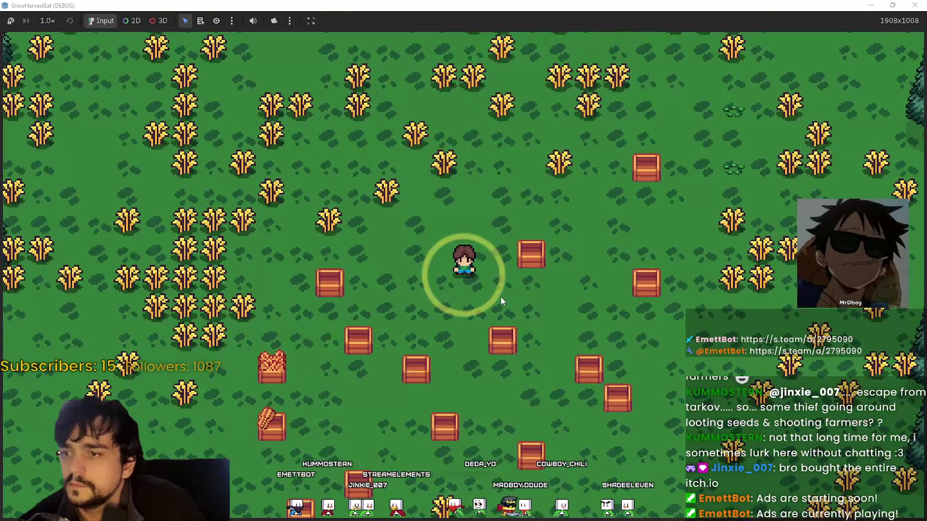
# Walk the farmer toward the eastern wheat, then restore the game to a smaller window
pyautogui.moveTo(424, 5); pyautogui.dragTo(424, 43)
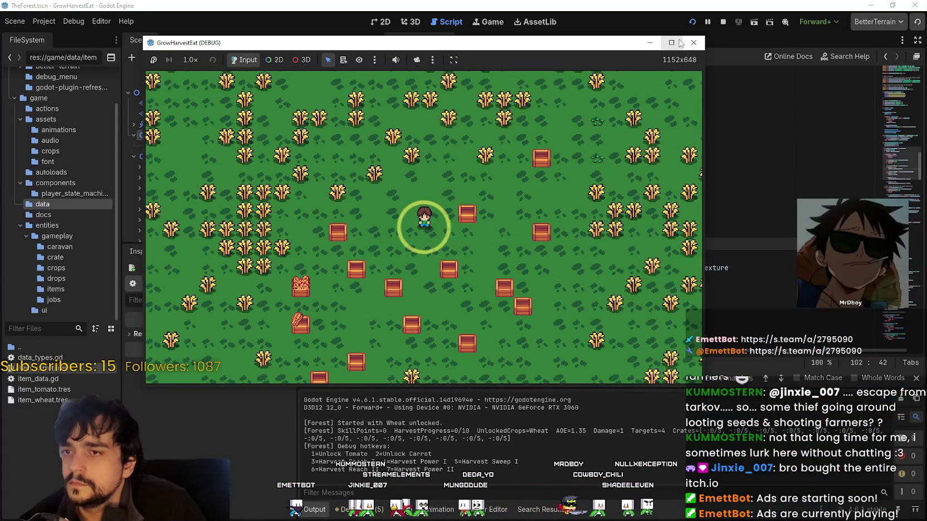
pyautogui.click(680, 43)
pyautogui.press('w')
pyautogui.press('a')
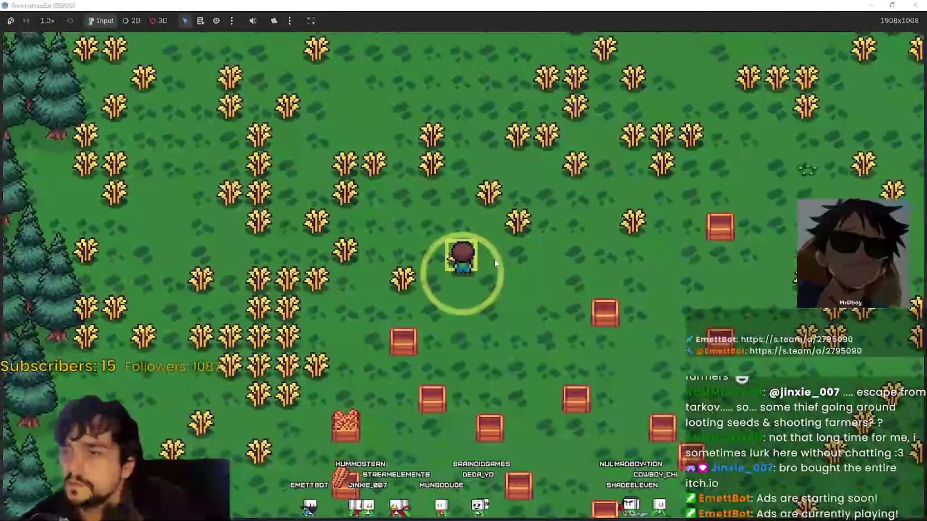
pyautogui.press('d')
pyautogui.press('s')
pyautogui.press('d')
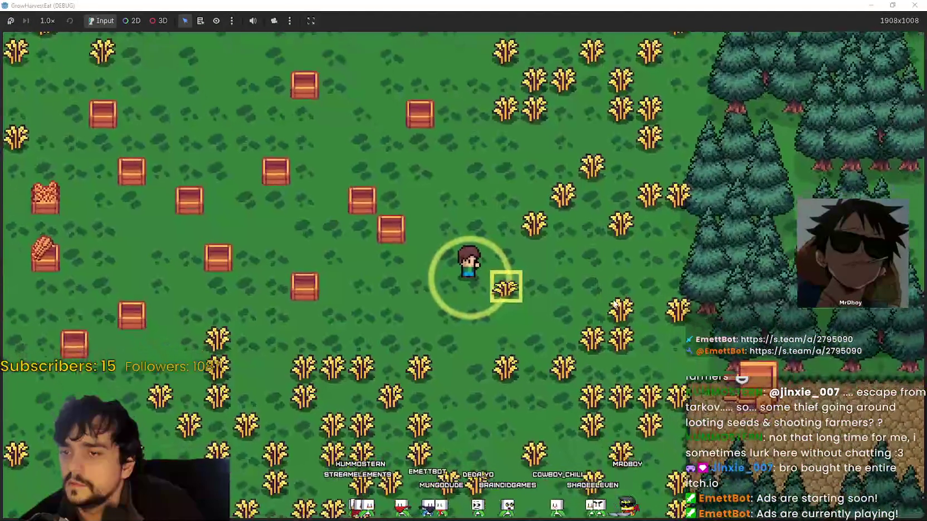
pyautogui.click(893, 5)
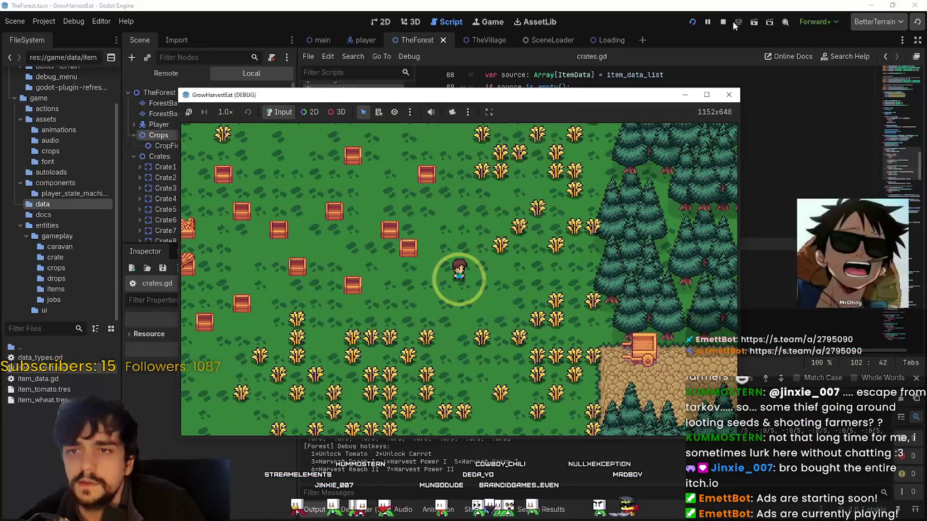
# Stop the running game and select line 100, where fill_tex reads itemIcon
pyautogui.click(723, 22)
pyautogui.doubleClick(619, 244)
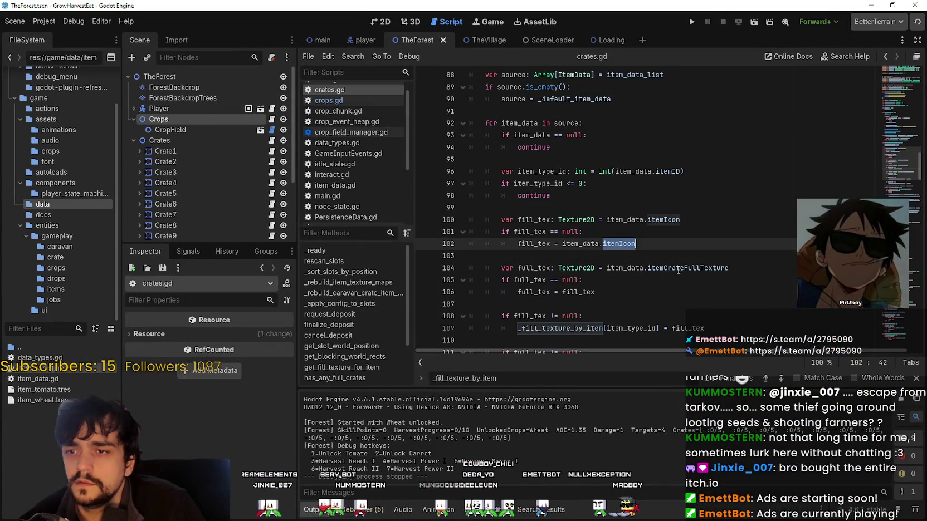
pyautogui.doubleClick(665, 220)
pyautogui.doubleClick(534, 219)
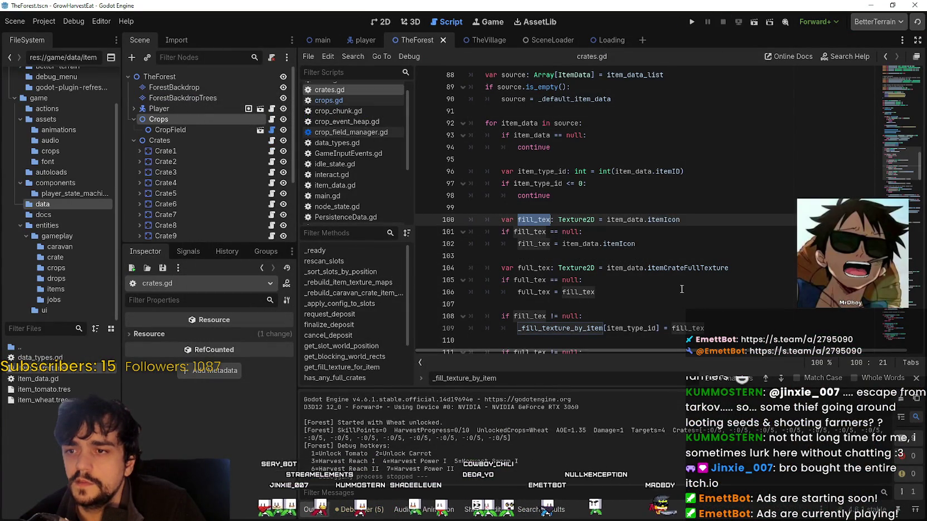
pyautogui.moveTo(680, 219); pyautogui.dragTo(488, 220)
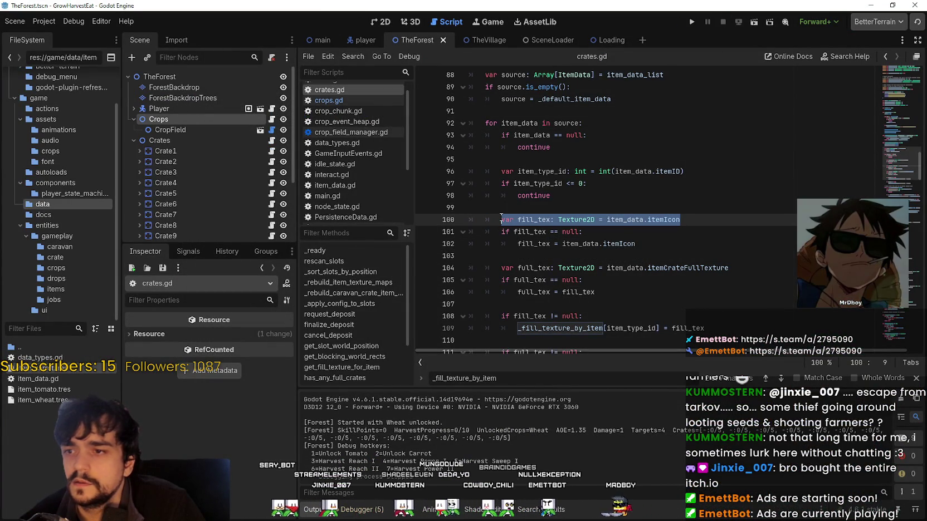
# Check the Crates node's item_fill_textures array and its three textures in the Inspector
pyautogui.click(202, 117)
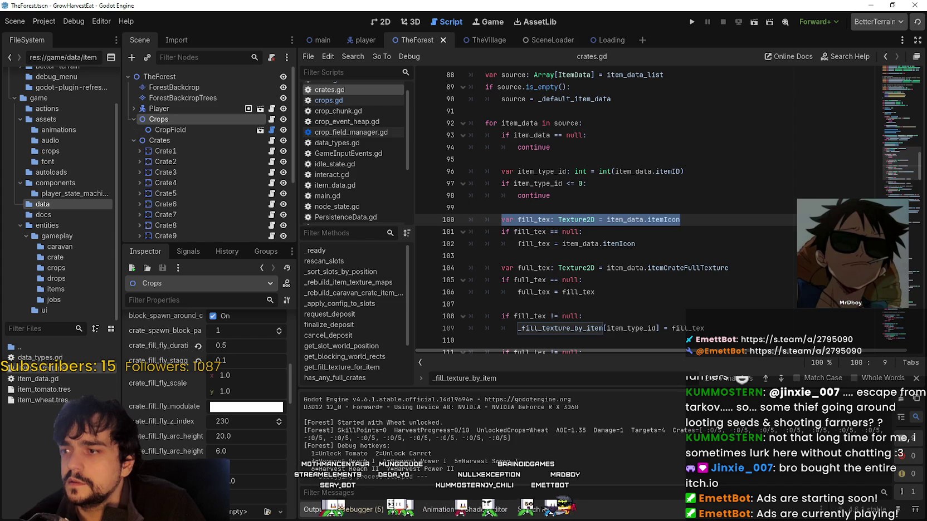
pyautogui.click(176, 141)
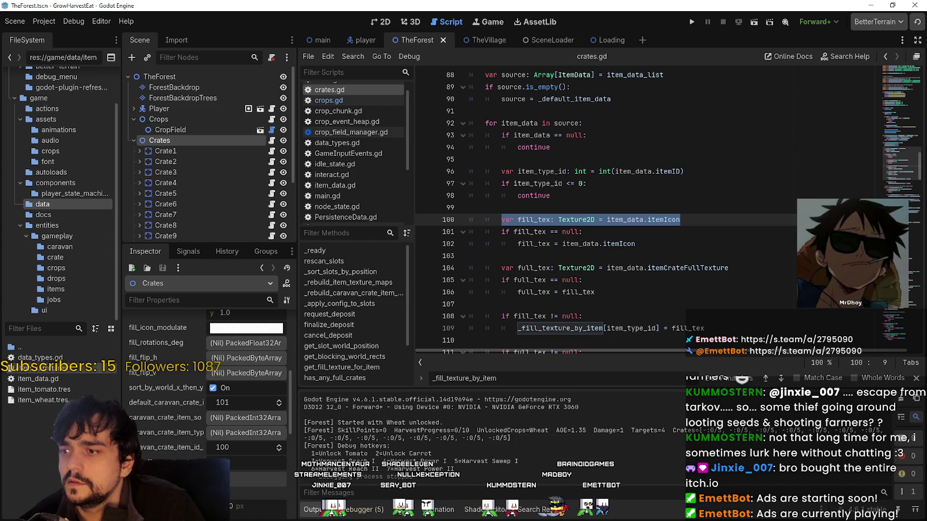
pyautogui.scroll(8, 206, 390)
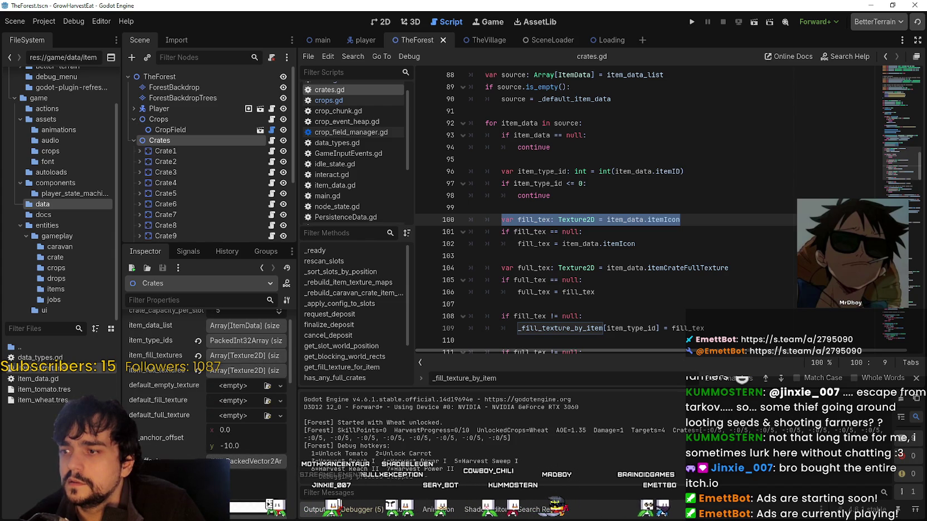
pyautogui.scroll(1, 207, 379)
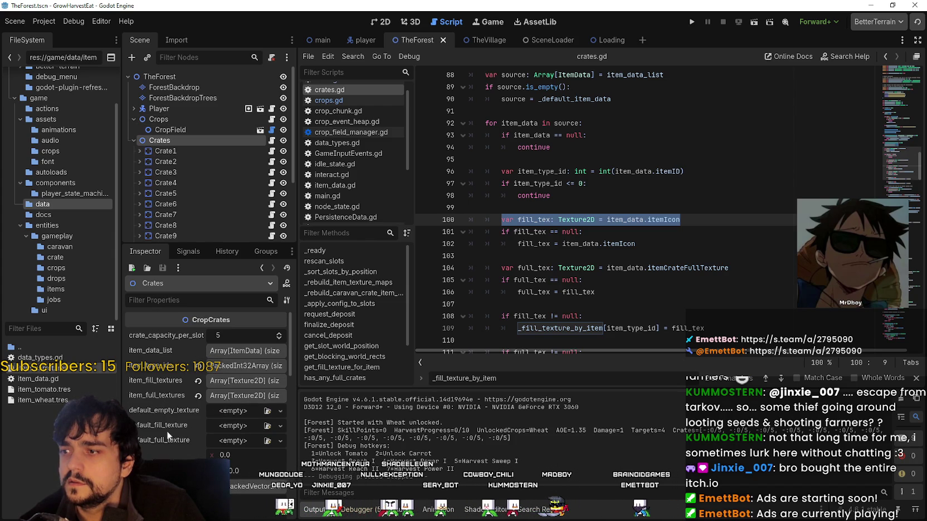
pyautogui.click(228, 381)
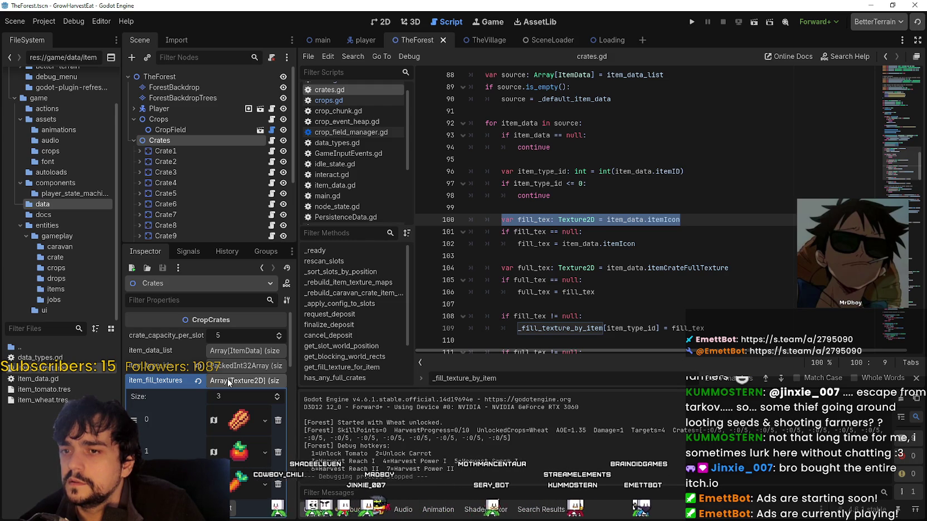
pyautogui.click(228, 381)
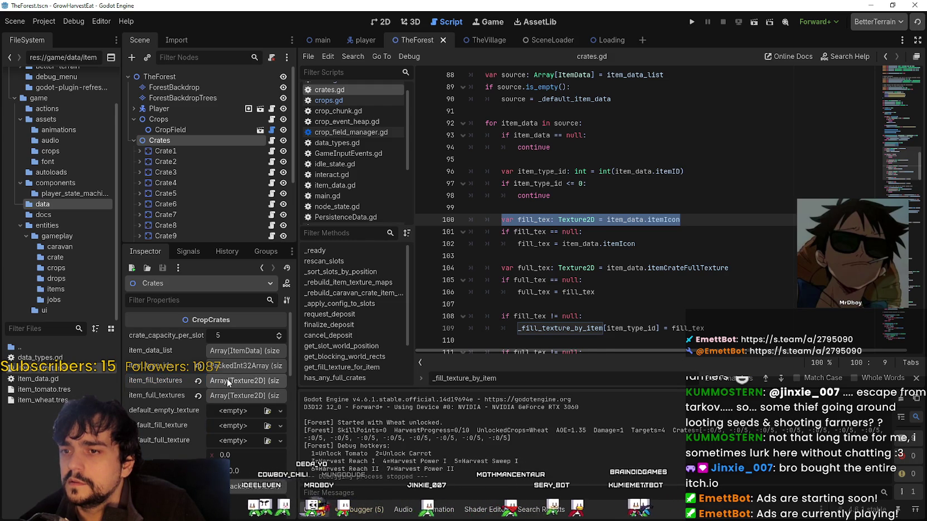
# Read the _fill_texture_by_item assignment and fill_tex uses on line 109
pyautogui.scroll(-1, 573, 298)
pyautogui.doubleClick(572, 298)
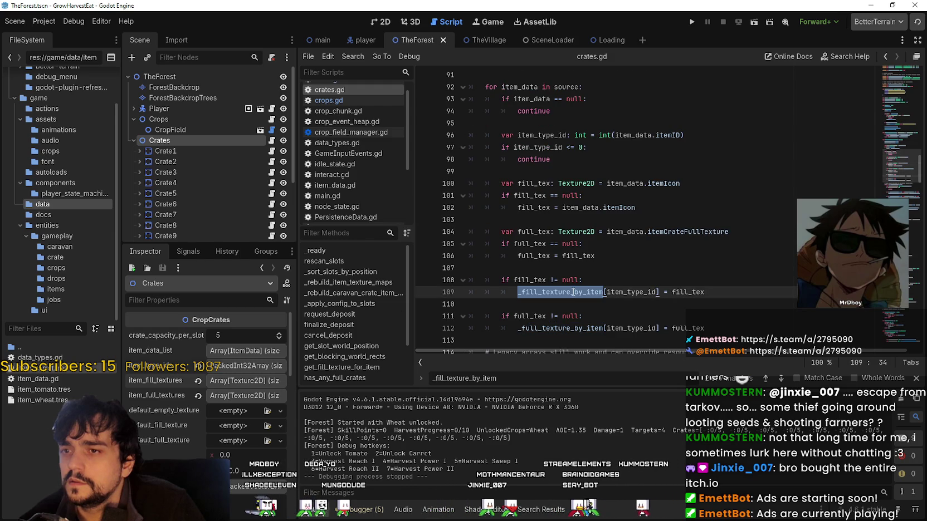
pyautogui.moveTo(299, 415); pyautogui.dragTo(350, 415)
pyautogui.scroll(-5, 218, 434)
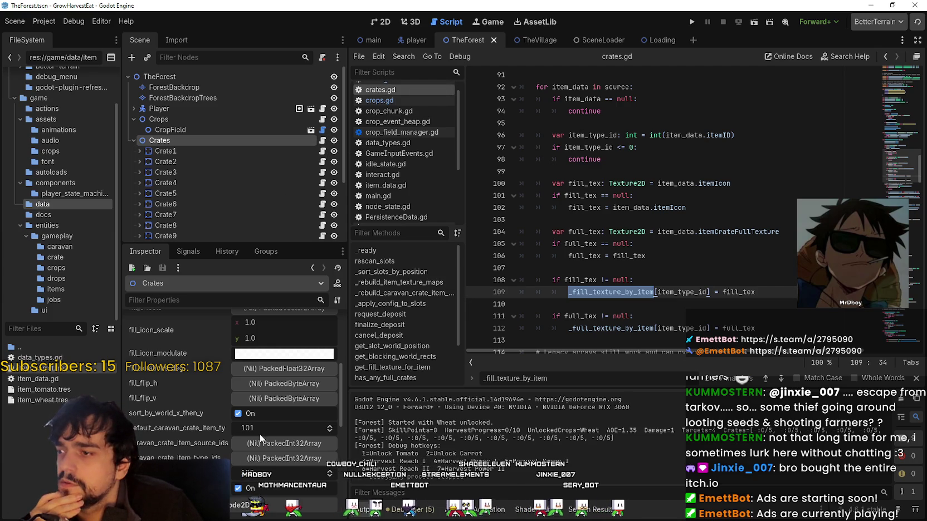
pyautogui.moveTo(896, 169)
pyautogui.mouseDown()
pyautogui.moveTo(892, 116)
pyautogui.moveTo(892, 173)
pyautogui.mouseUp()
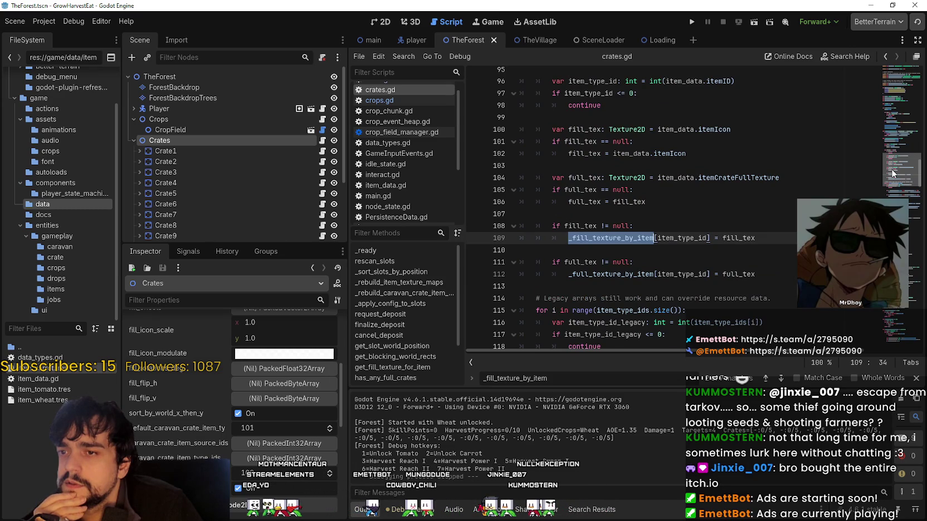
pyautogui.doubleClick(751, 238)
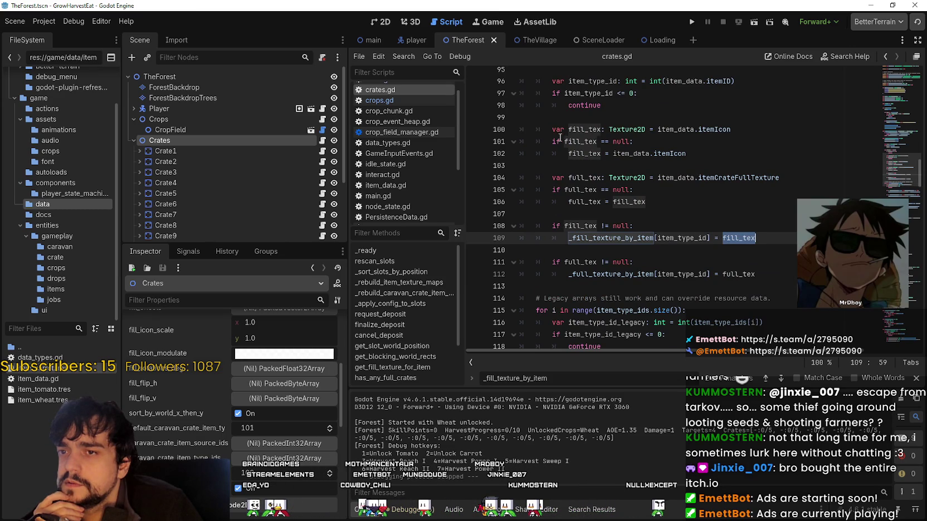
pyautogui.scroll(2, 783, 273)
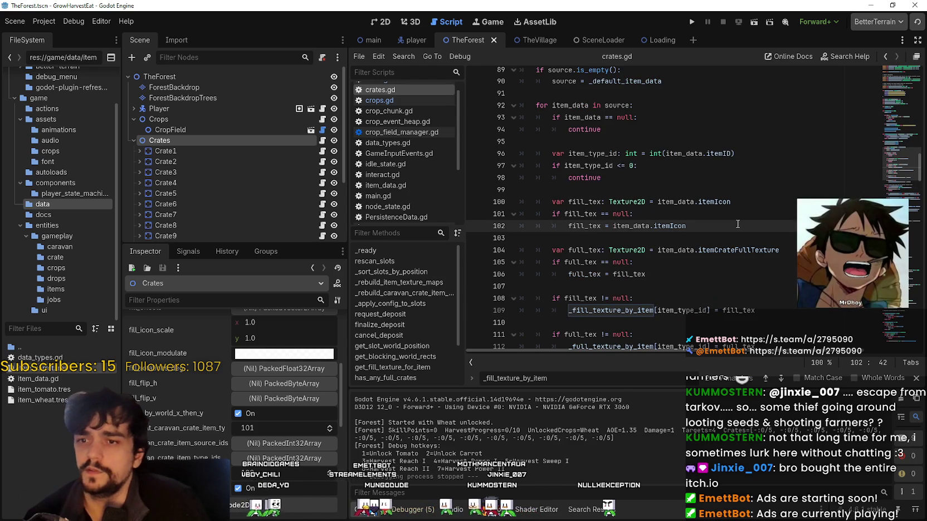
# Undo line 100 back to itemCrateFillTexture and check the fill_tex lines
pyautogui.hotkey('ctrl', 'z')
pyautogui.hotkey('ctrl', 'shift', 'f')
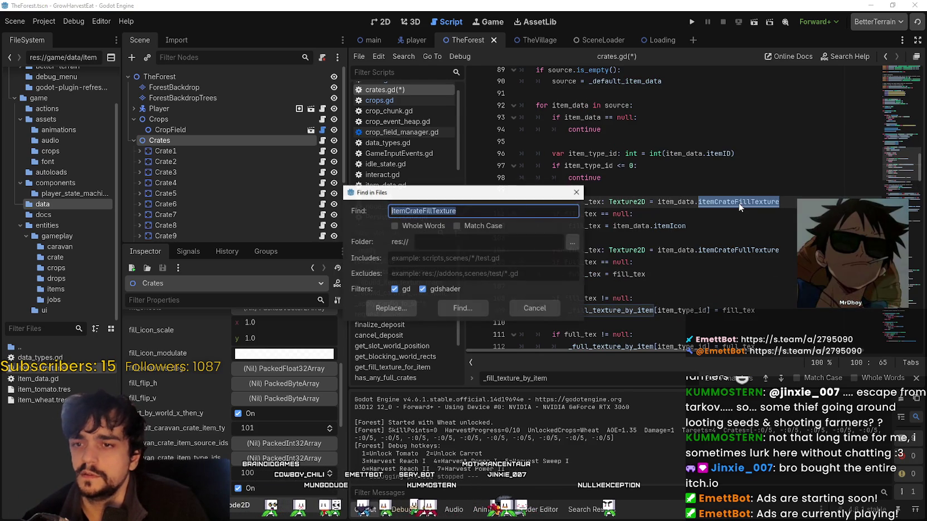
pyautogui.click(534, 309)
pyautogui.hotkey('ctrl', 'f')
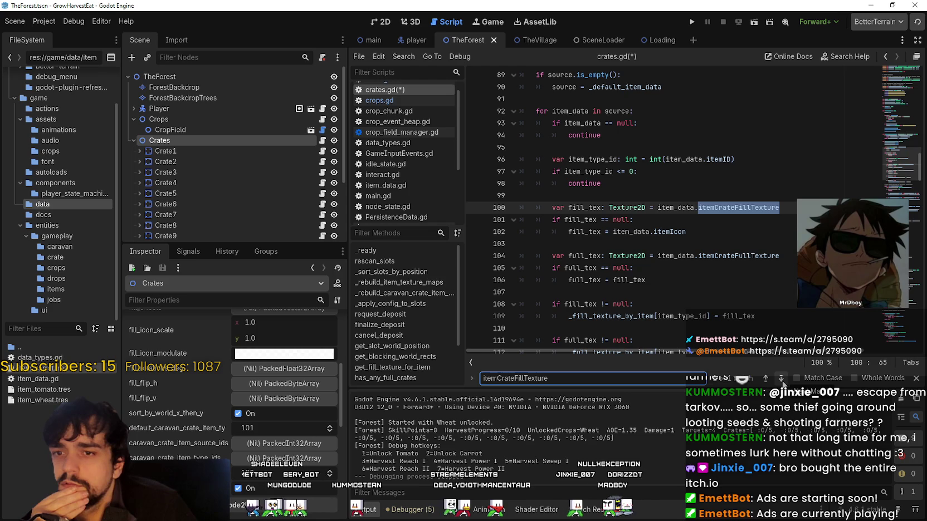
pyautogui.doubleClick(579, 220)
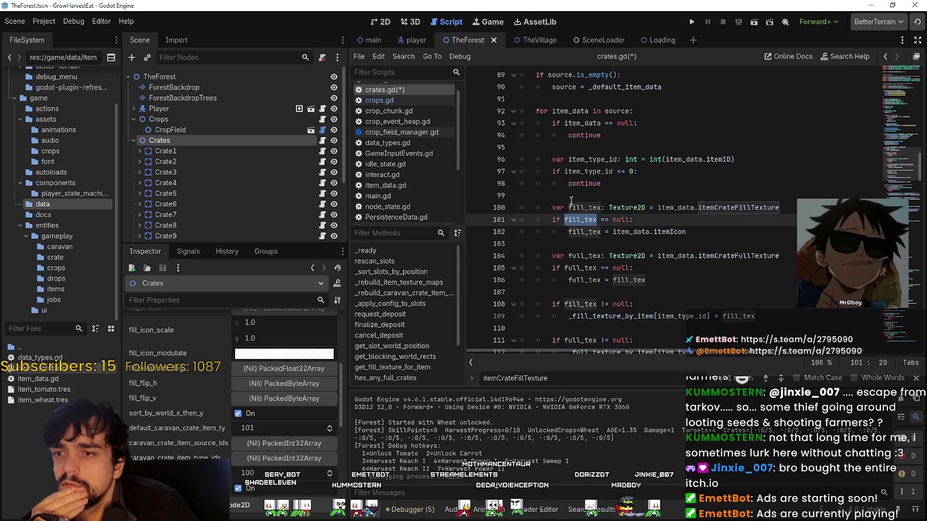
pyautogui.doubleClick(581, 207)
pyautogui.scroll(1, 702, 241)
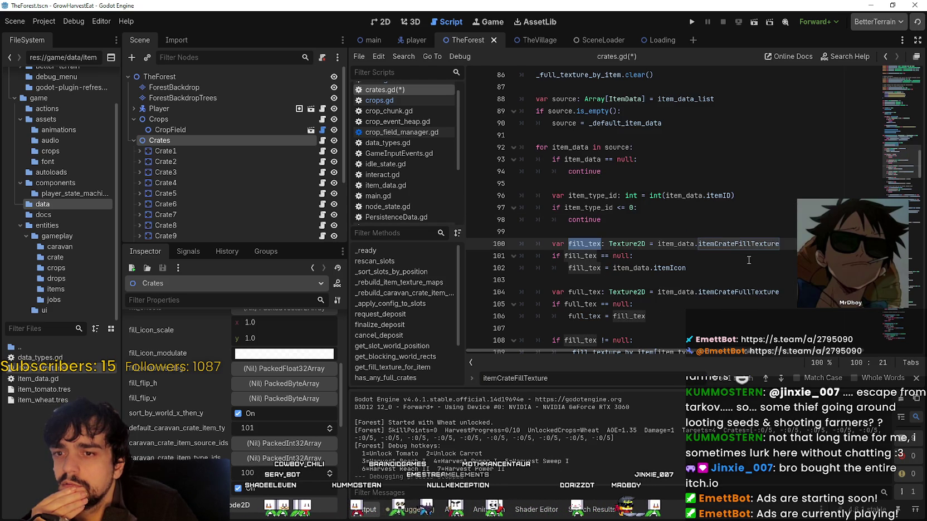
# Inspect item_tomato.tres and item_wheat.tres, then search the project for itemCrateFillTexture
pyautogui.click(56, 389)
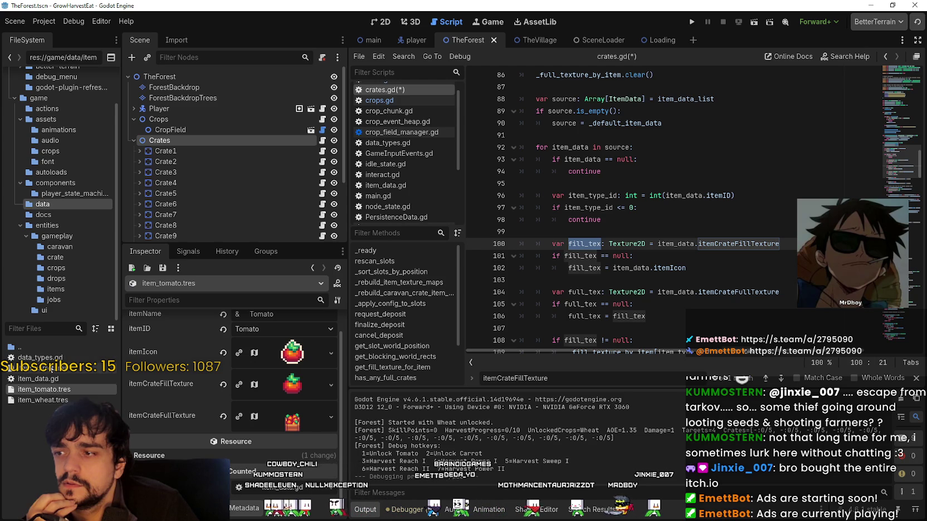
pyautogui.click(54, 400)
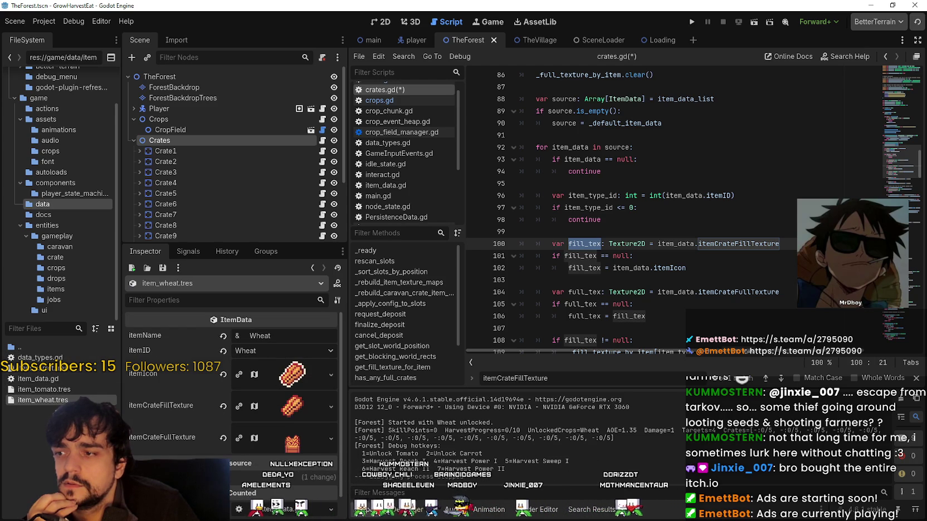
pyautogui.doubleClick(733, 245)
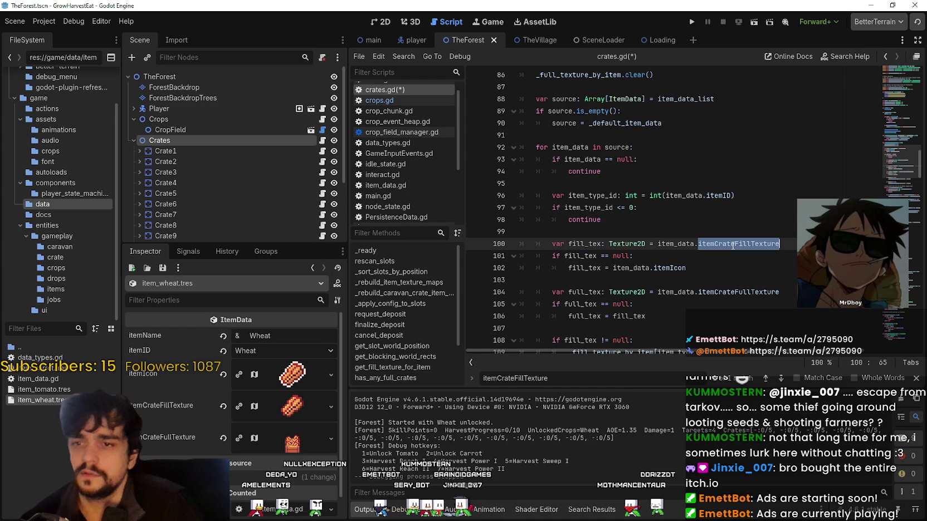
pyautogui.hotkey('ctrl', 'shift', 'f')
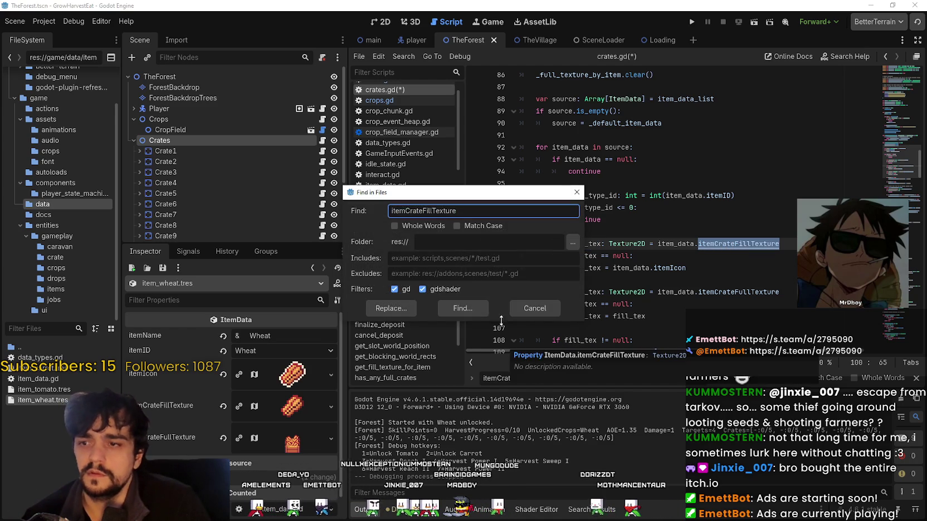
# Run the itemCrateFillTexture search and view its matches in item_data.gd, including line 17
pyautogui.press('Return')
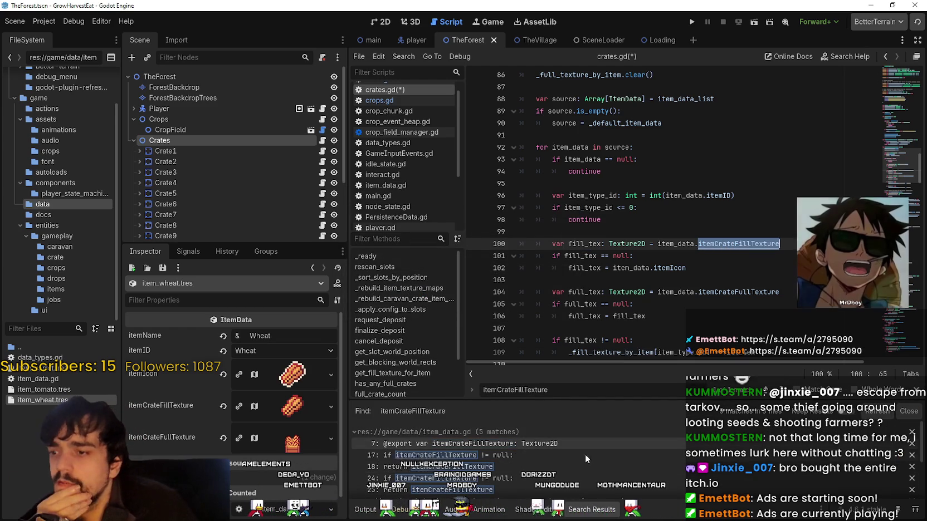
pyautogui.click(574, 444)
pyautogui.click(571, 454)
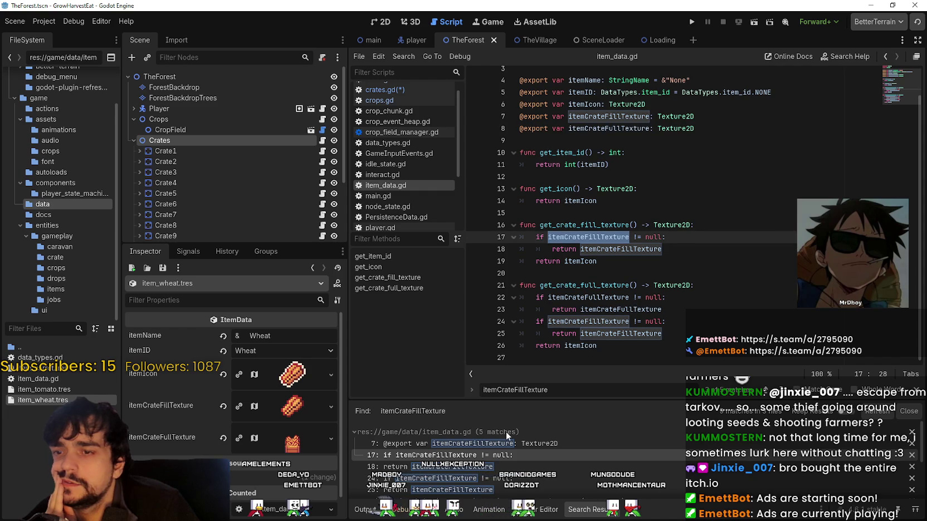
pyautogui.scroll(-1, 495, 478)
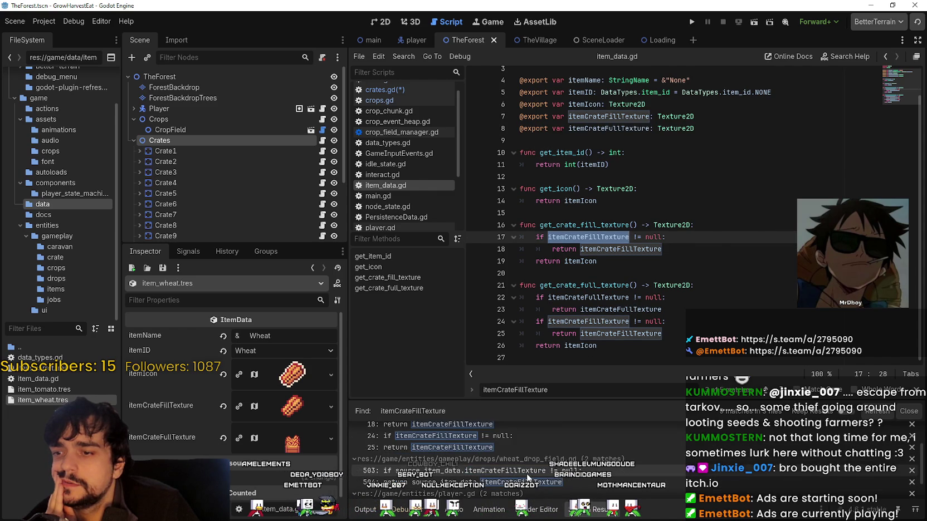
# Review the matches in wheat_drop_field.gd line 503 and player.gd line 260
pyautogui.click(526, 472)
pyautogui.scroll(2, 617, 190)
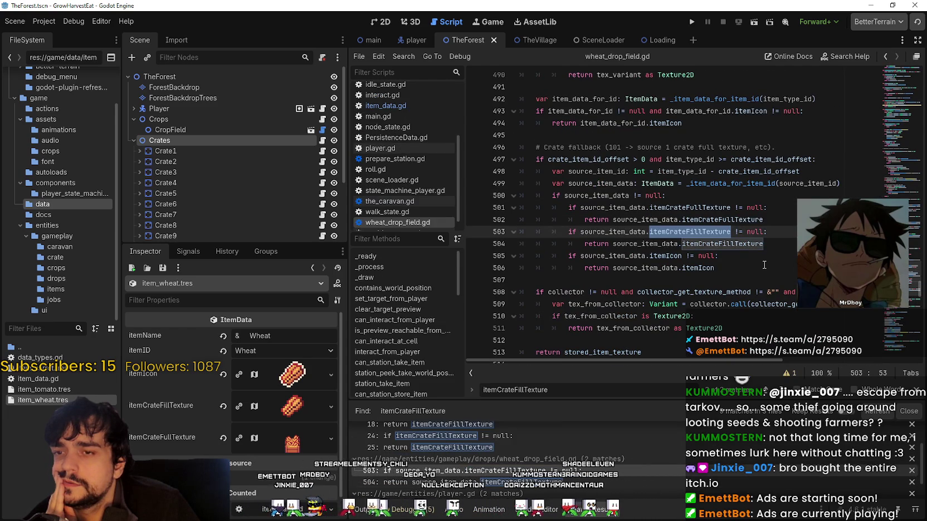
pyautogui.doubleClick(723, 245)
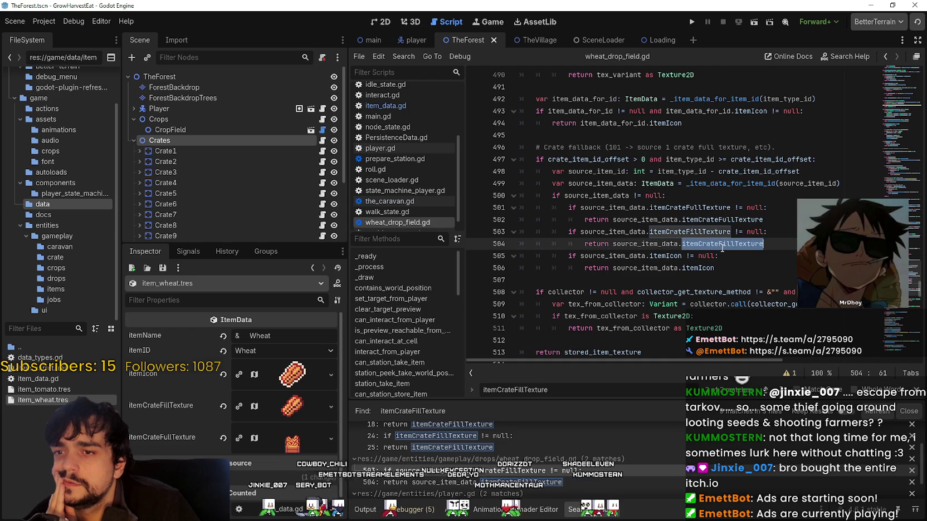
pyautogui.scroll(-2, 597, 468)
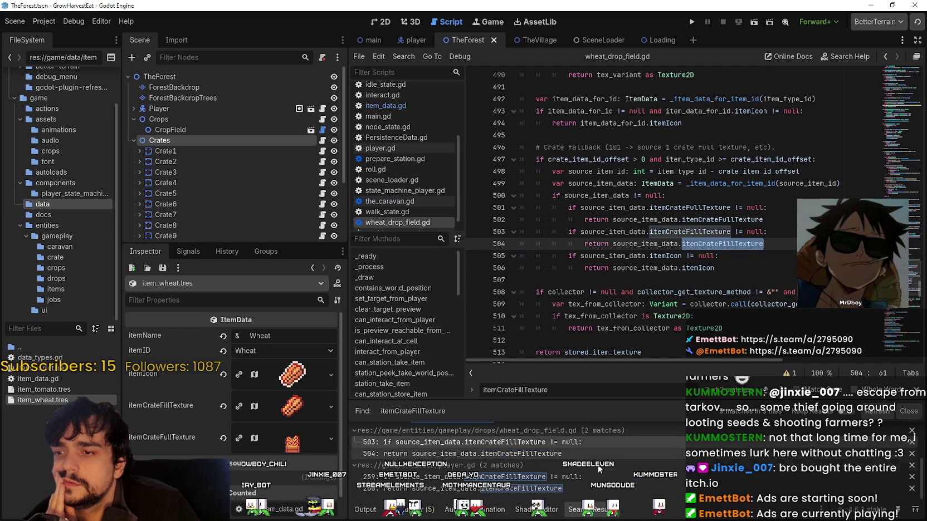
pyautogui.click(600, 488)
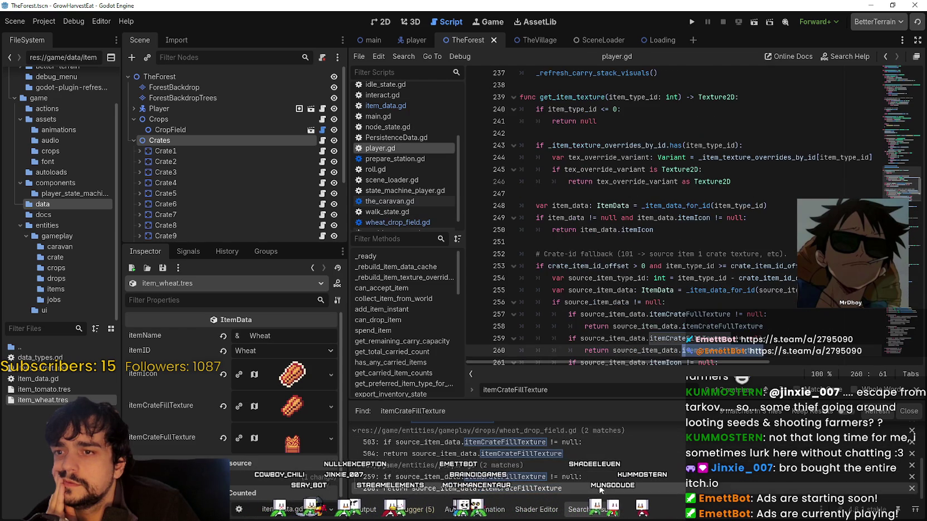
pyautogui.hscroll(3, 634, 359)
pyautogui.hscroll(-3, 632, 366)
pyautogui.click(616, 290)
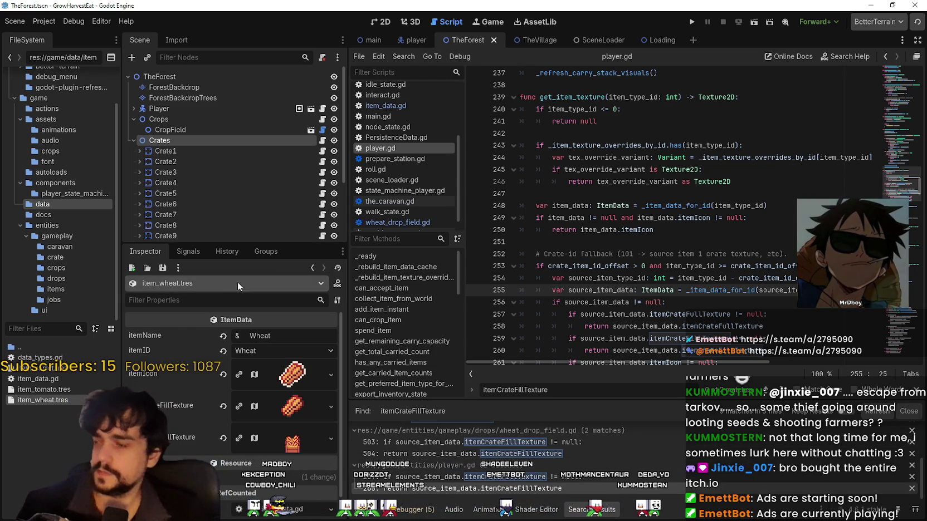
# Show the Crops node in the Inspector and open its script crops.gd
pyautogui.click(208, 123)
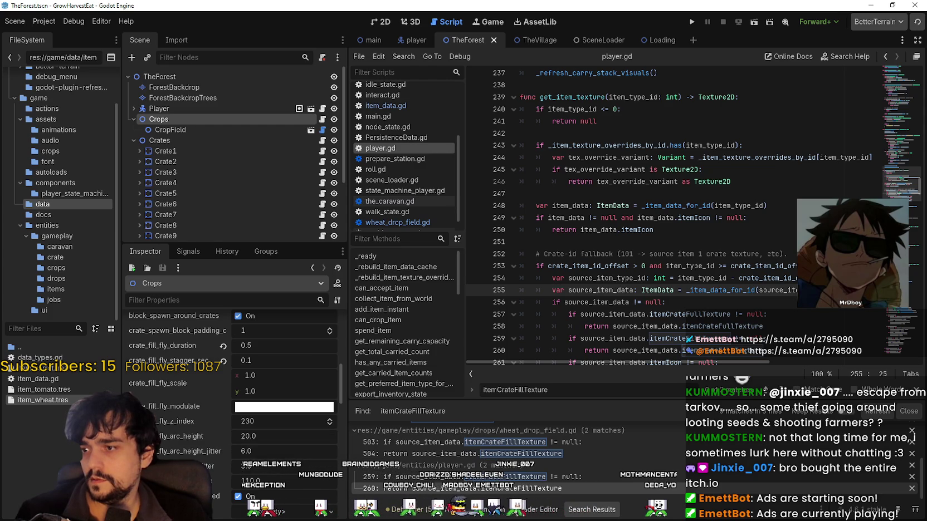
pyautogui.scroll(3, 205, 451)
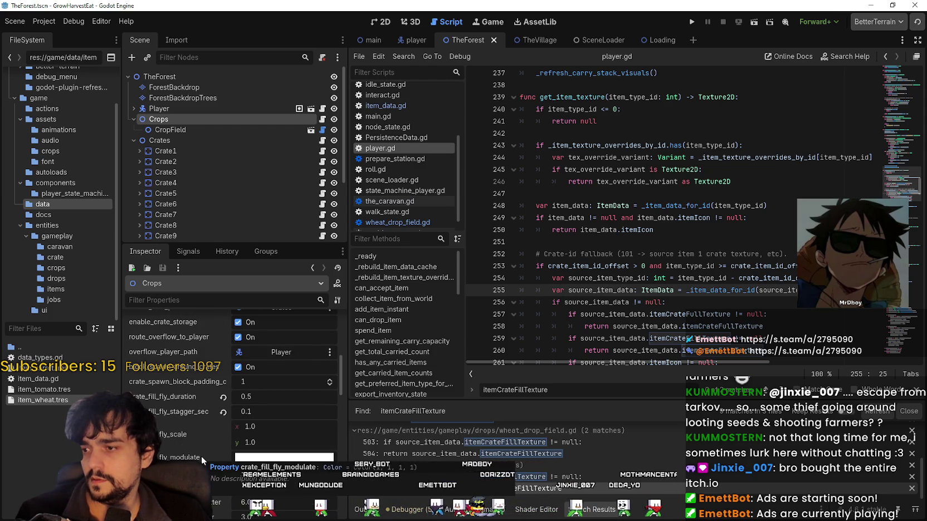
pyautogui.scroll(3, 287, 349)
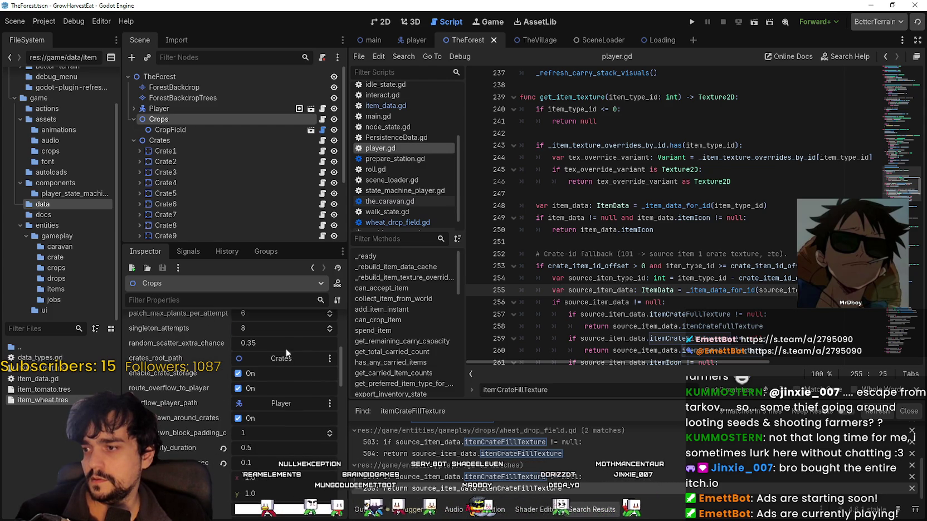
pyautogui.click(323, 119)
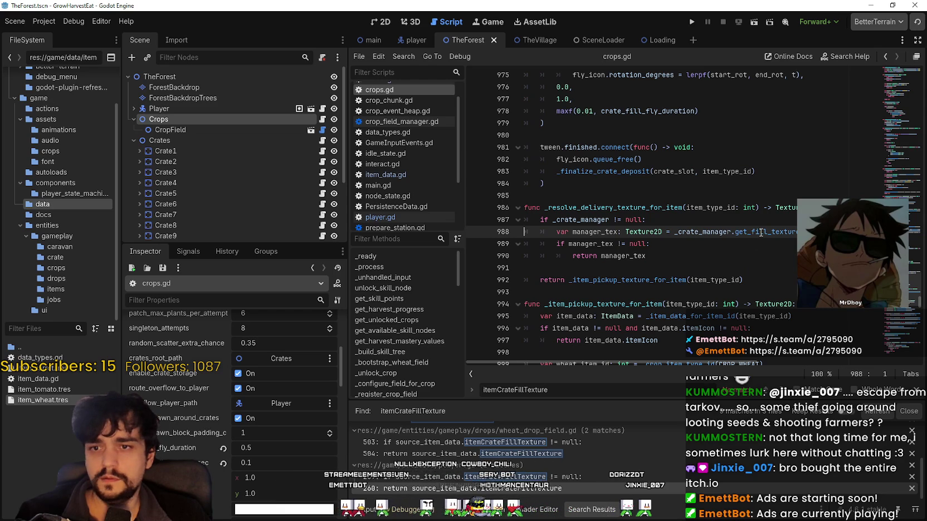
# Examine the crate fill texture call on line 988 of crops.gd
pyautogui.hotkey('shift', 'Right')
pyautogui.hotkey('shift', 'Right')
pyautogui.hotkey('shift', 'Right')
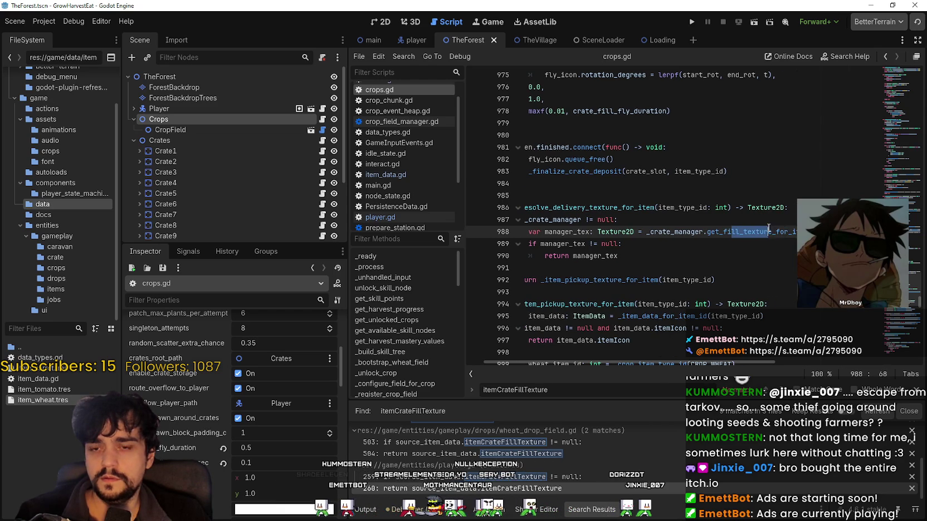
pyautogui.hotkey('shift', 'Left')
pyautogui.hotkey('shift', 'Left')
pyautogui.hotkey('shift', 'Left')
pyautogui.press('Left')
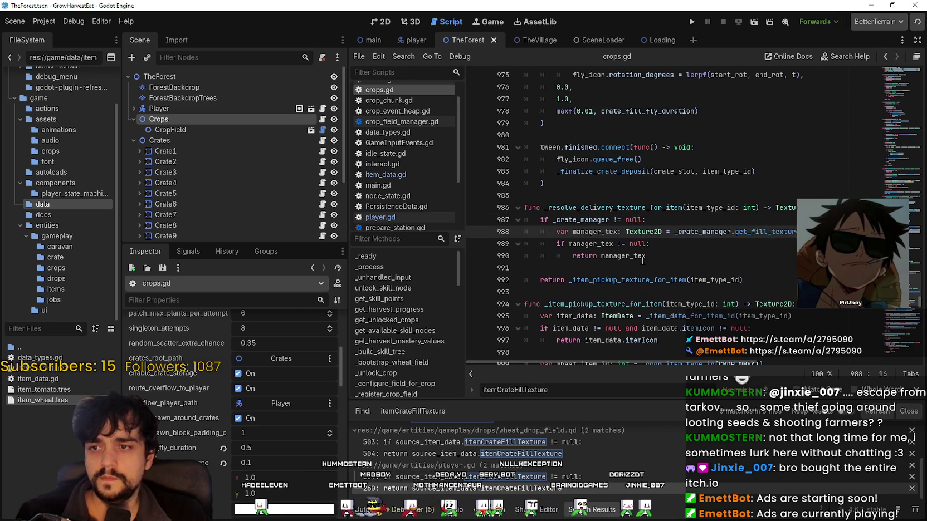
pyautogui.doubleClick(757, 232)
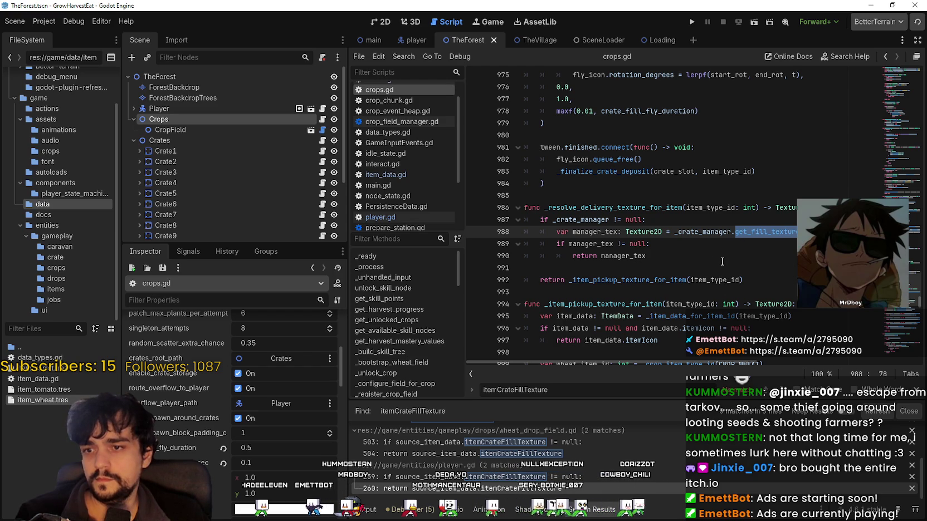
pyautogui.click(731, 239)
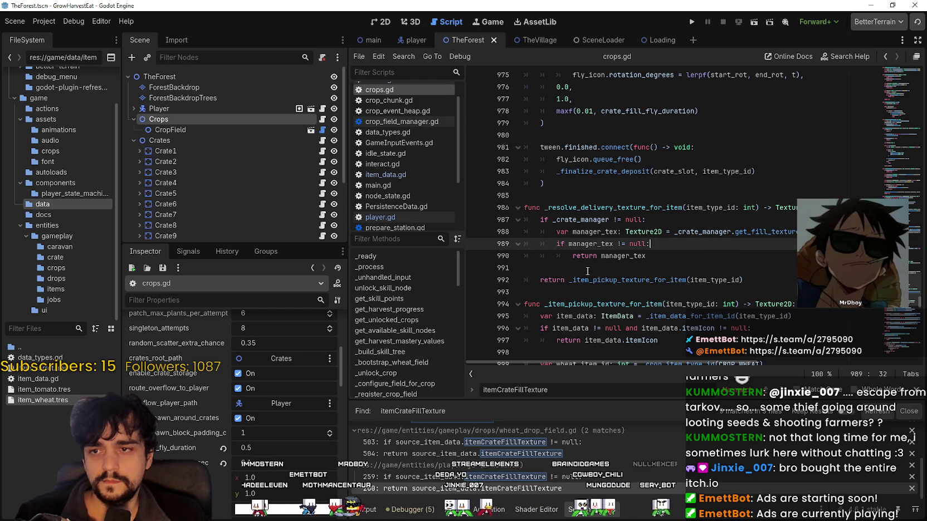
# Highlight the _resolve_delivery_texture_for_item function name on line 986
pyautogui.moveTo(583, 278)
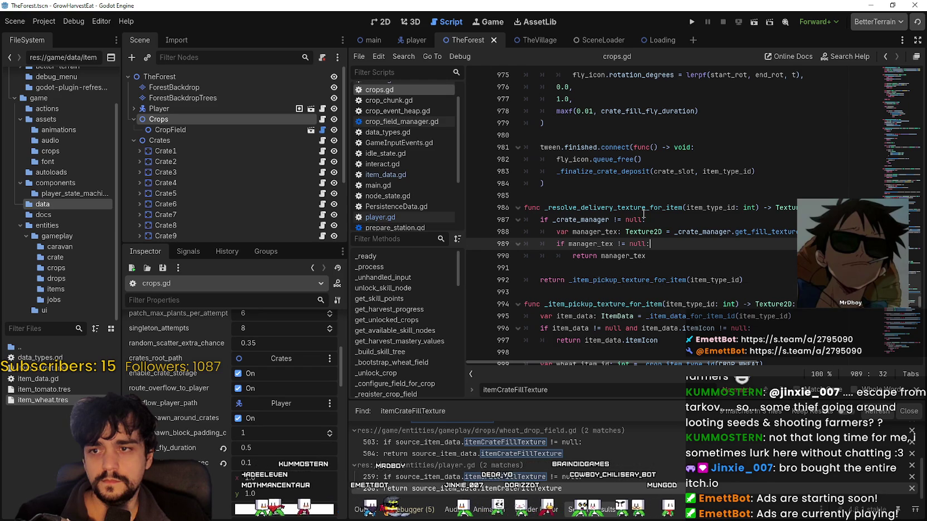
pyautogui.moveTo(685, 207); pyautogui.dragTo(607, 207)
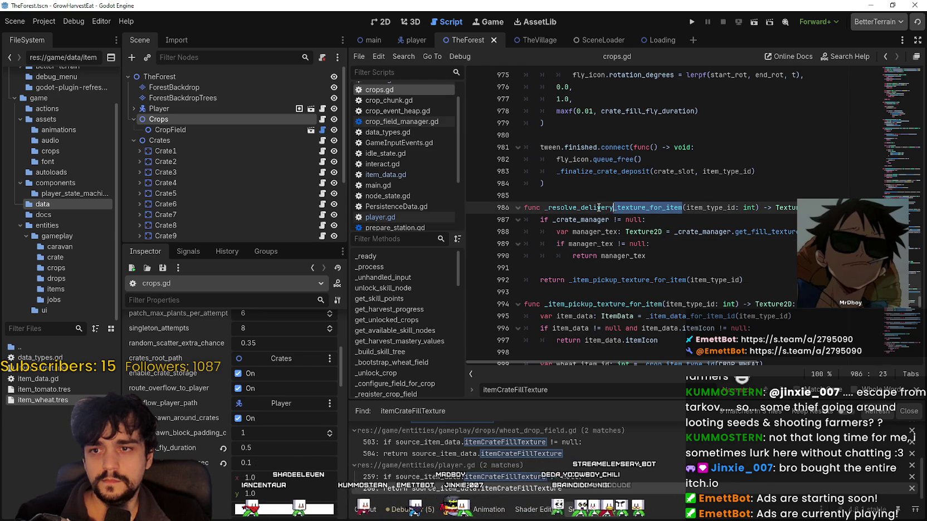
pyautogui.click(645, 217)
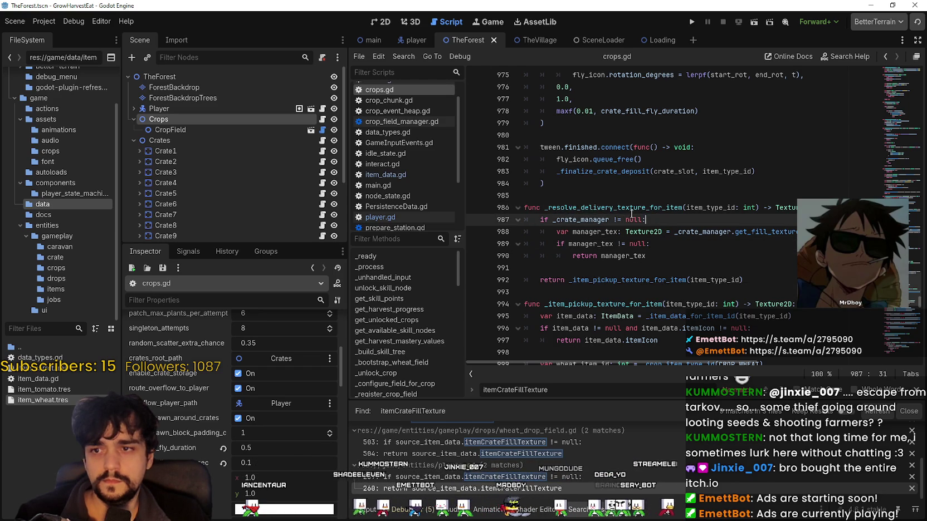
pyautogui.moveTo(588, 209); pyautogui.dragTo(660, 209)
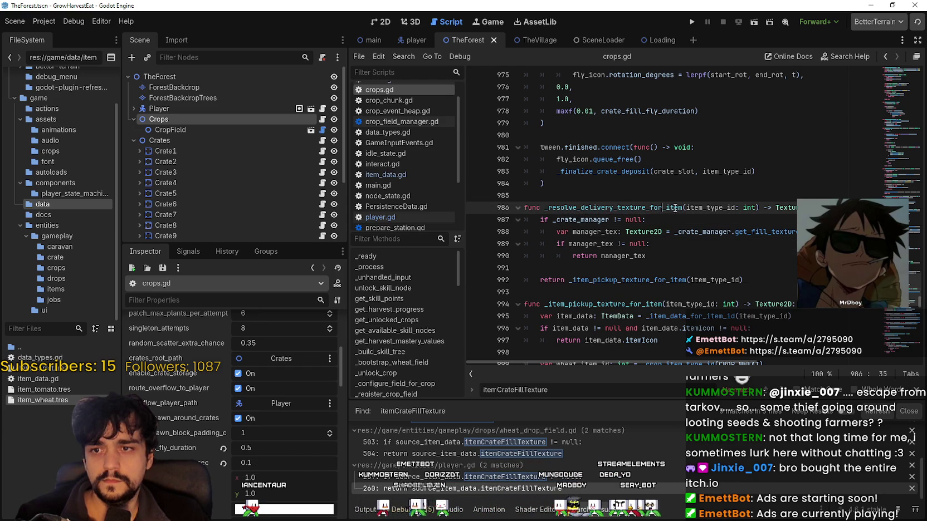
# Select get_fill_texture on line 988 and open code actions for _item_pickup_texture_for_item on line 992
pyautogui.click(767, 232)
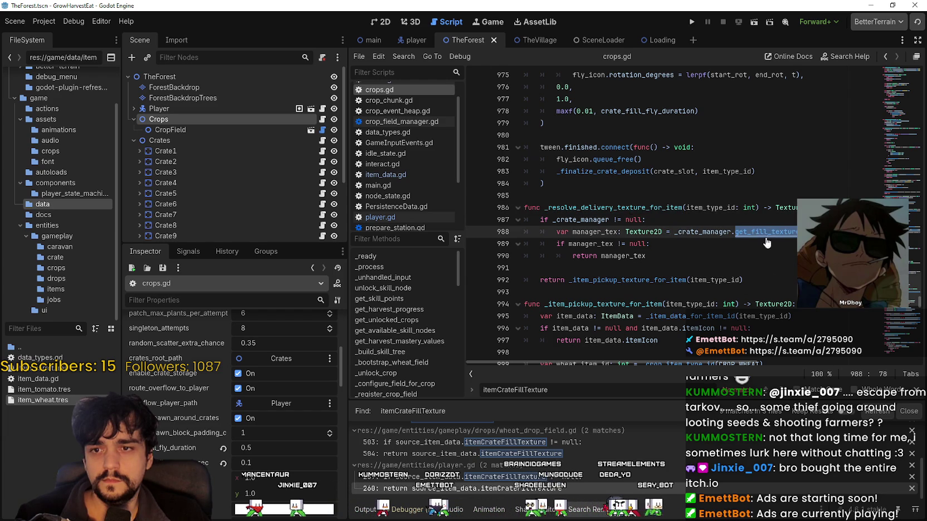
pyautogui.click(768, 235)
pyautogui.moveTo(706, 361)
pyautogui.mouseDown()
pyautogui.moveTo(732, 359)
pyautogui.moveTo(670, 356)
pyautogui.mouseUp()
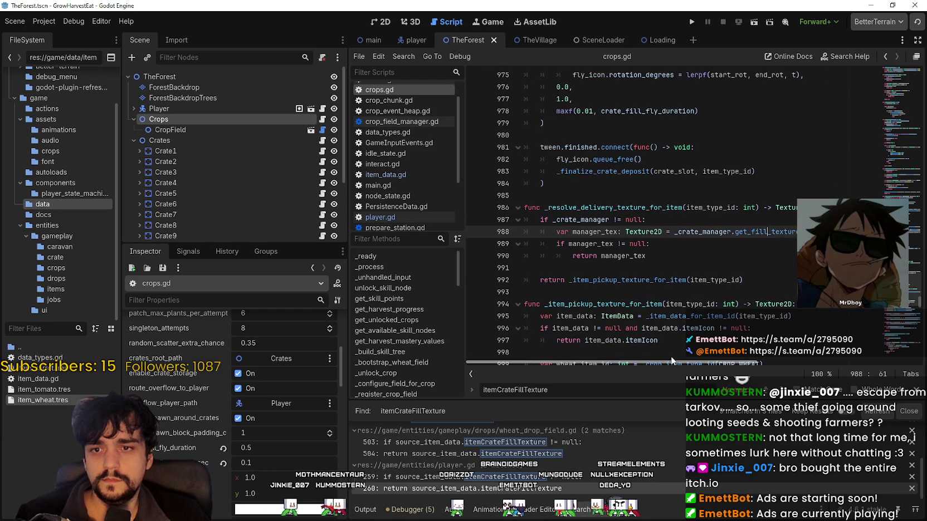
pyautogui.doubleClick(766, 232)
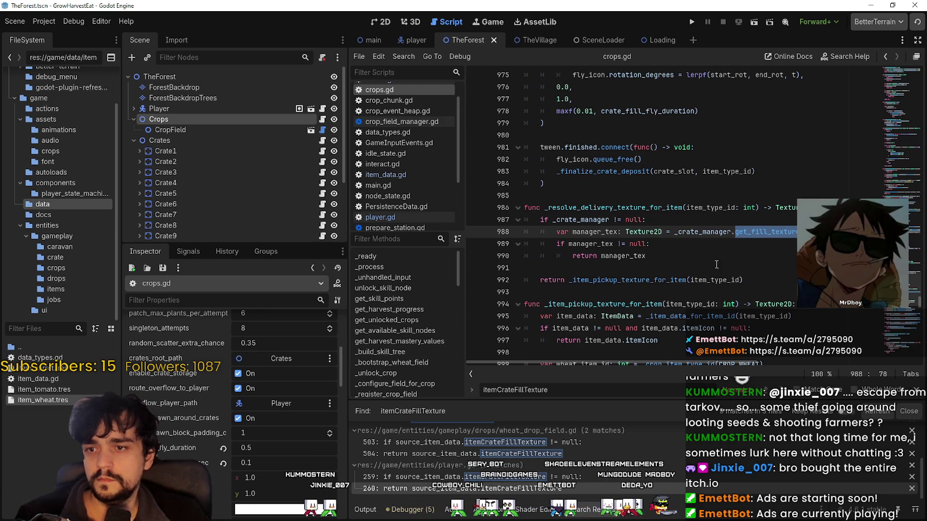
pyautogui.click(658, 280)
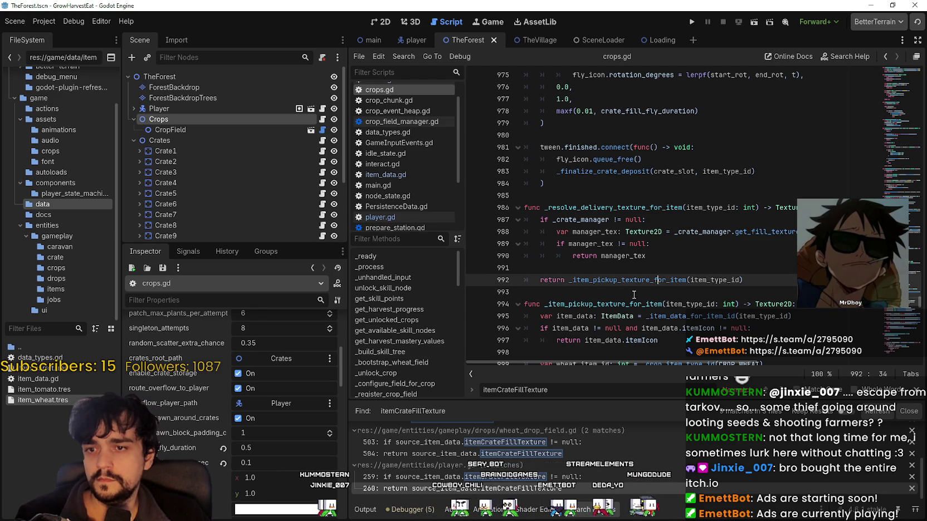
pyautogui.rightClick(613, 281)
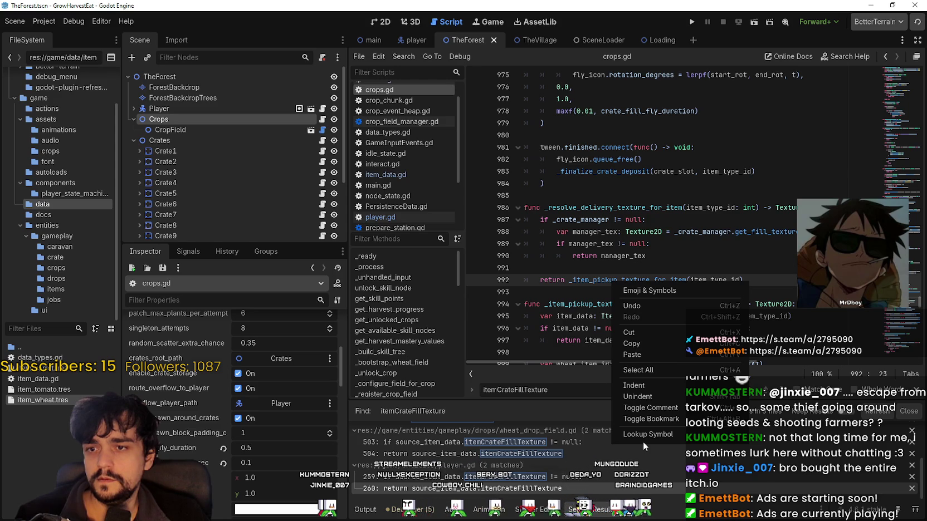
# Go to _item_pickup_texture_for_item and review its itemIcon and tomato stage texture returns
pyautogui.click(681, 435)
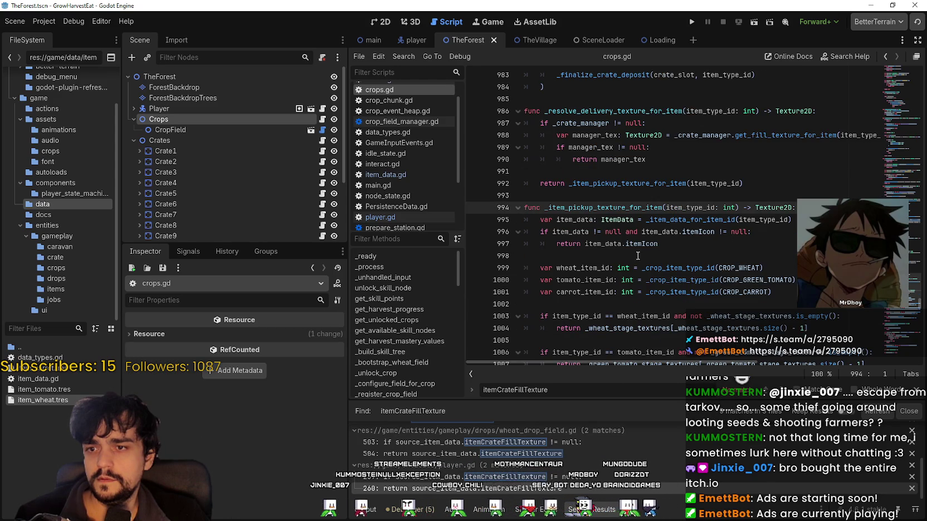
pyautogui.click(724, 244)
pyautogui.scroll(-1, 759, 301)
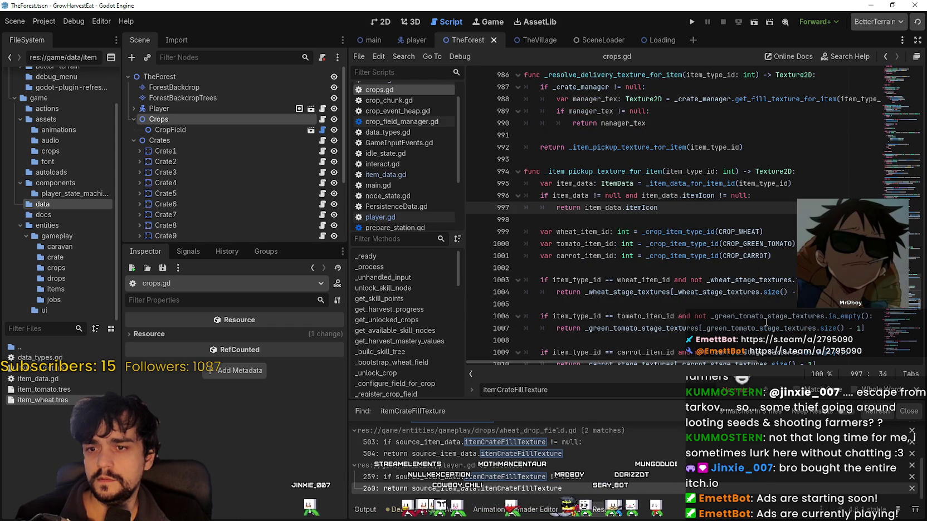
pyautogui.scroll(-1, 716, 347)
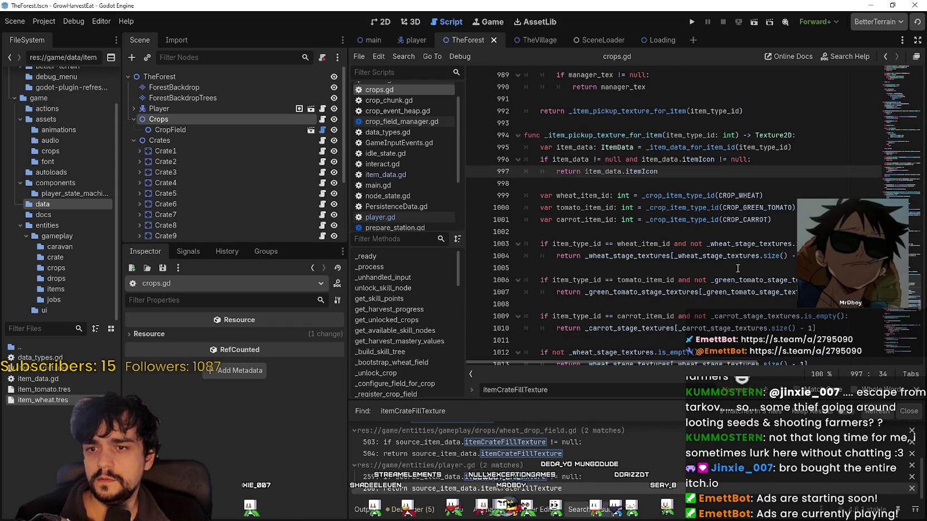
pyautogui.doubleClick(785, 292)
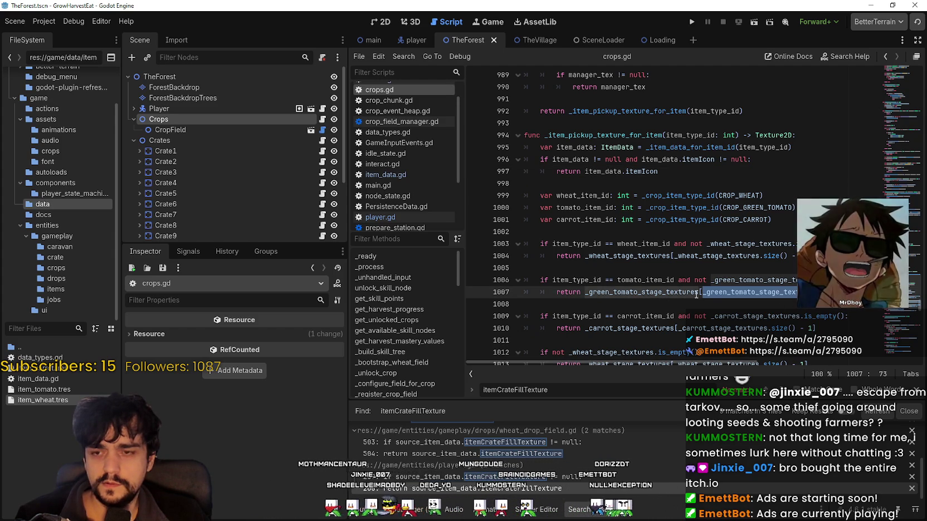
pyautogui.doubleClick(641, 292)
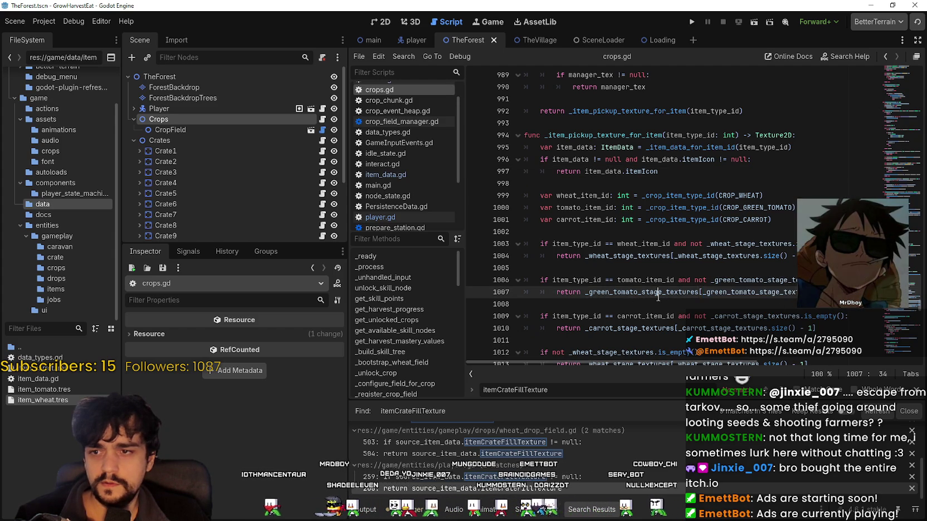
pyautogui.scroll(-2, 737, 279)
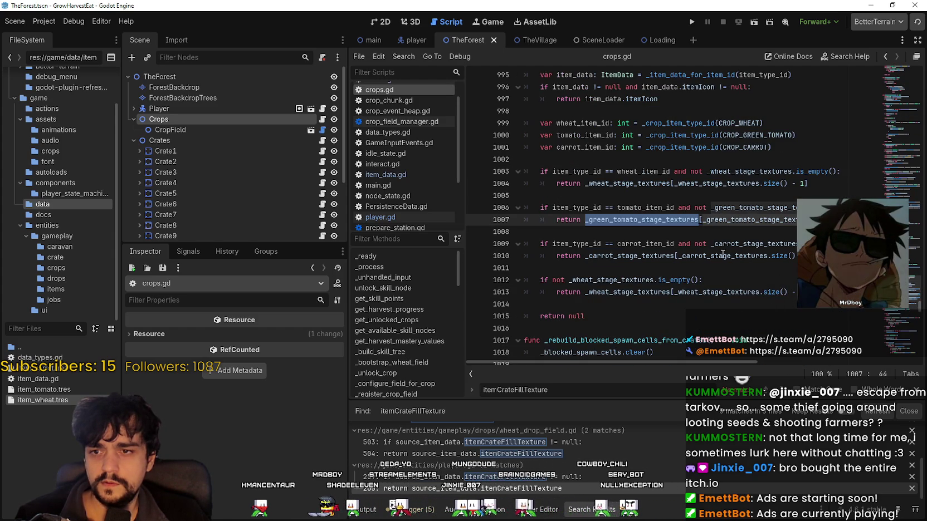
# Trace _wheat_stage_textures and set a breakpoint on line 1004's wheat texture return
pyautogui.doubleClick(704, 292)
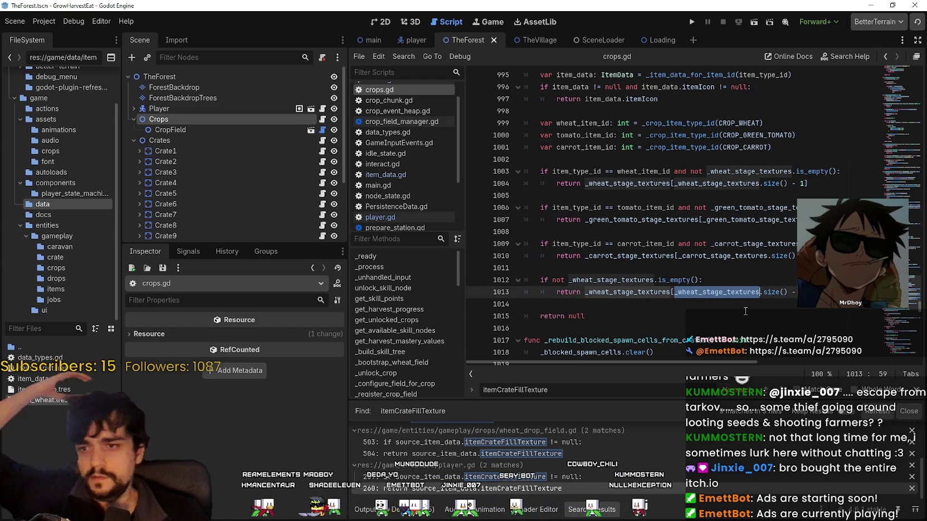
pyautogui.scroll(1, 641, 309)
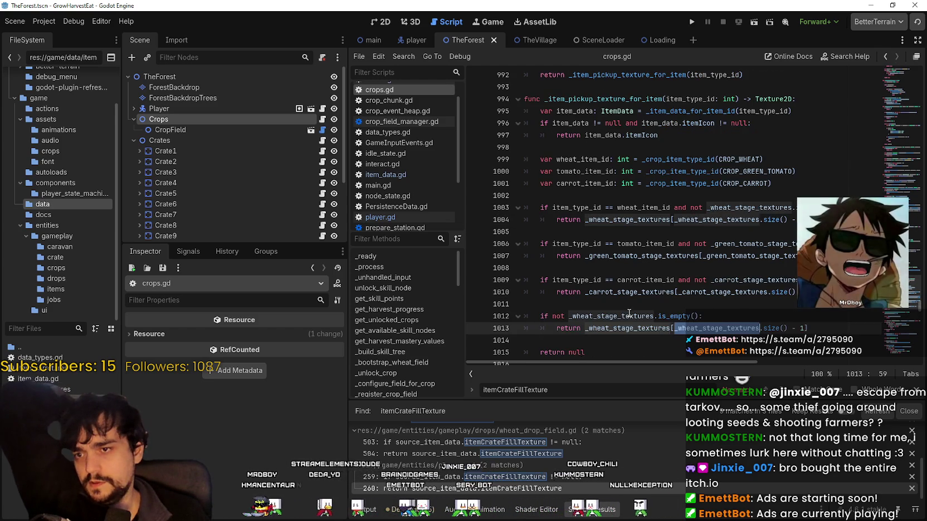
pyautogui.click(610, 317)
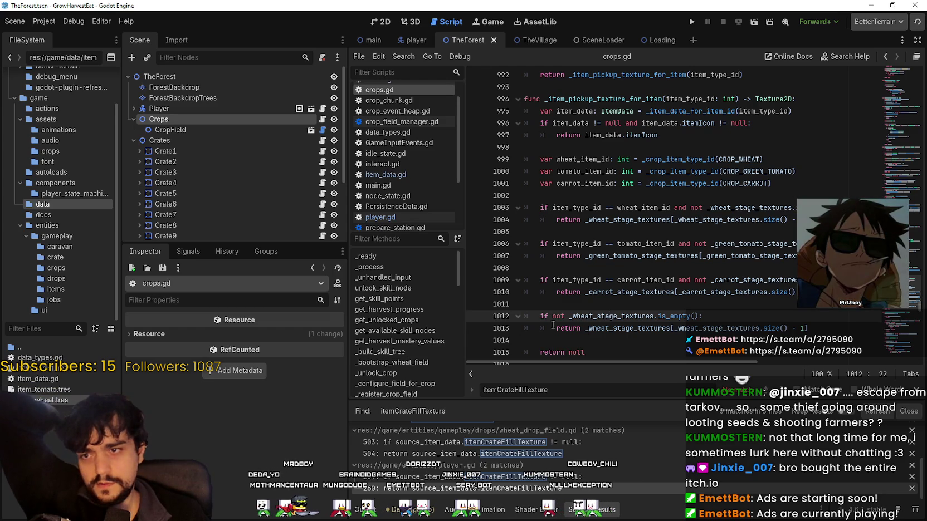
pyautogui.doubleClick(628, 220)
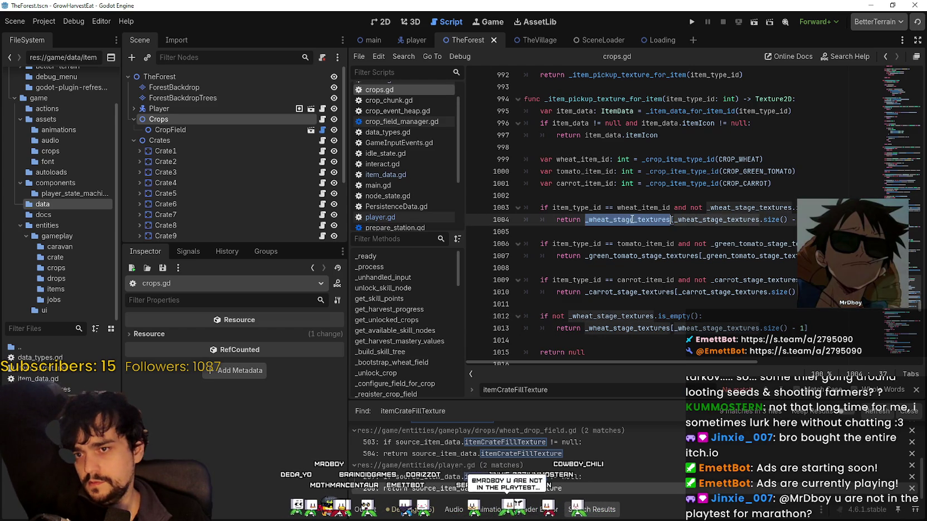
pyautogui.doubleClick(754, 220)
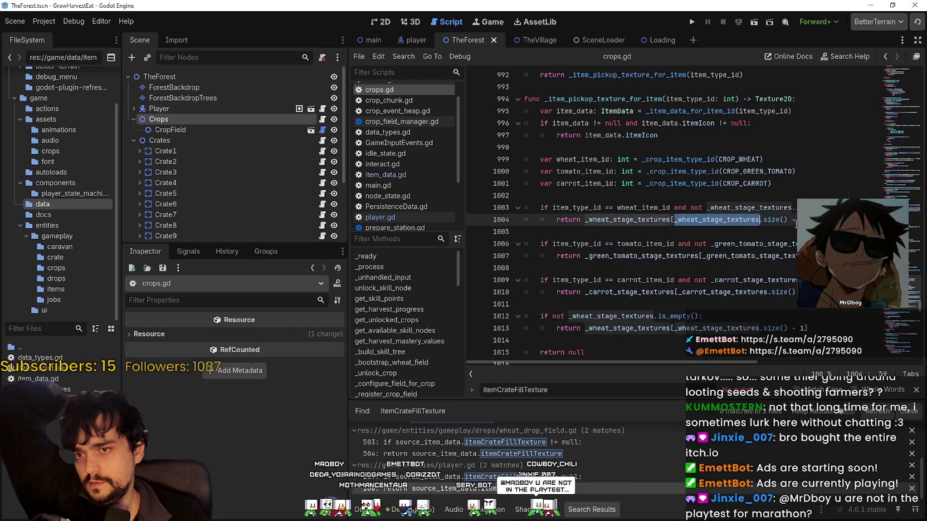
pyautogui.click(632, 220)
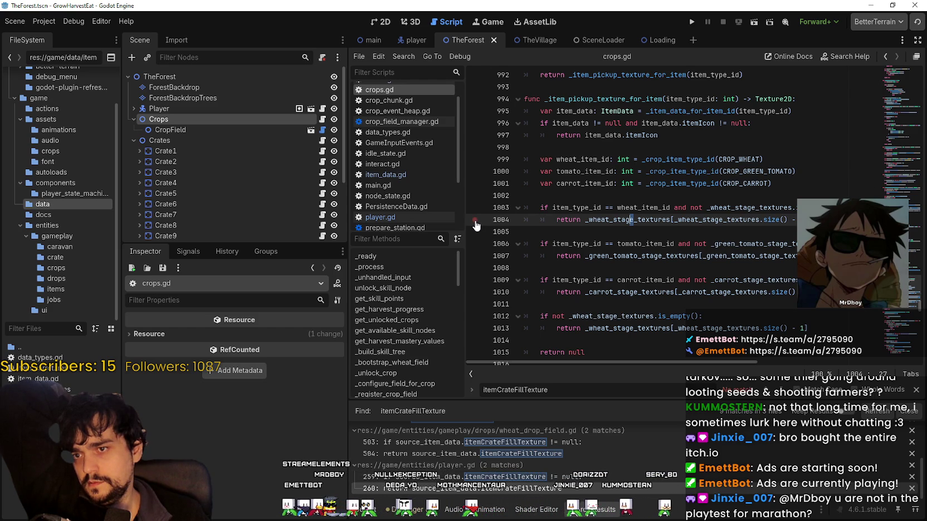
pyautogui.click(636, 233)
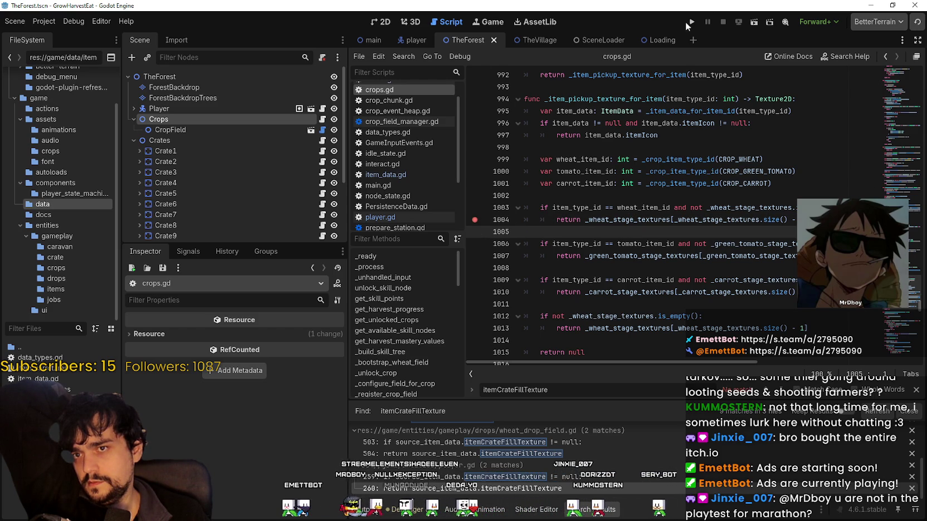
# Launch the debug run, start a new game and set game speed to 4.0x
pyautogui.click(691, 22)
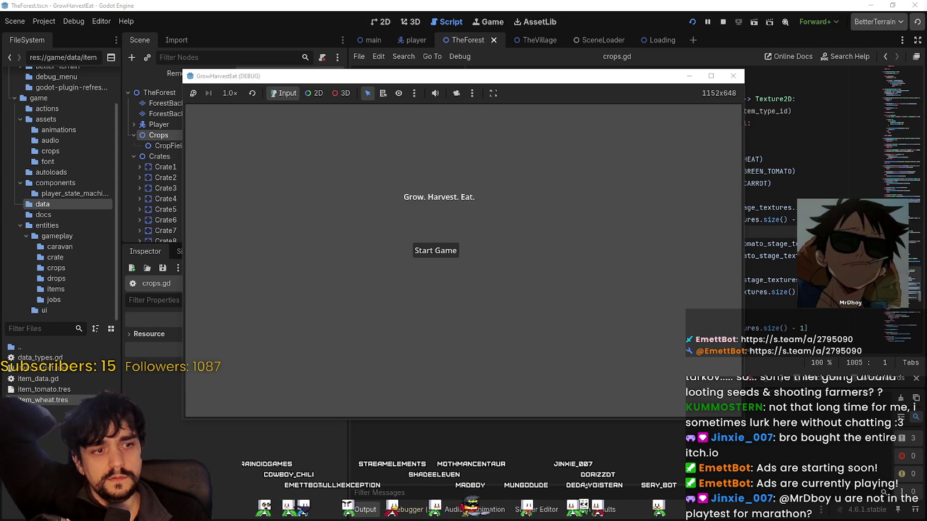
pyautogui.click(436, 252)
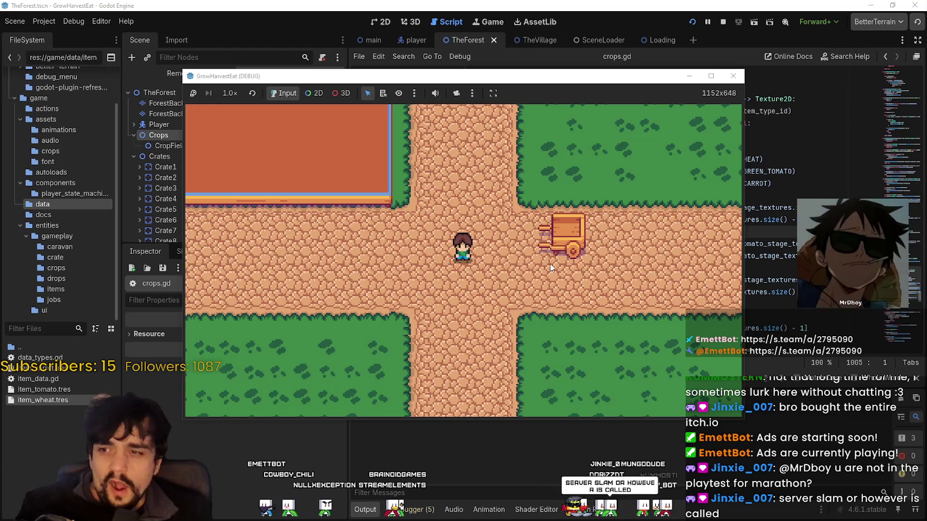
pyautogui.press('d')
pyautogui.press('d')
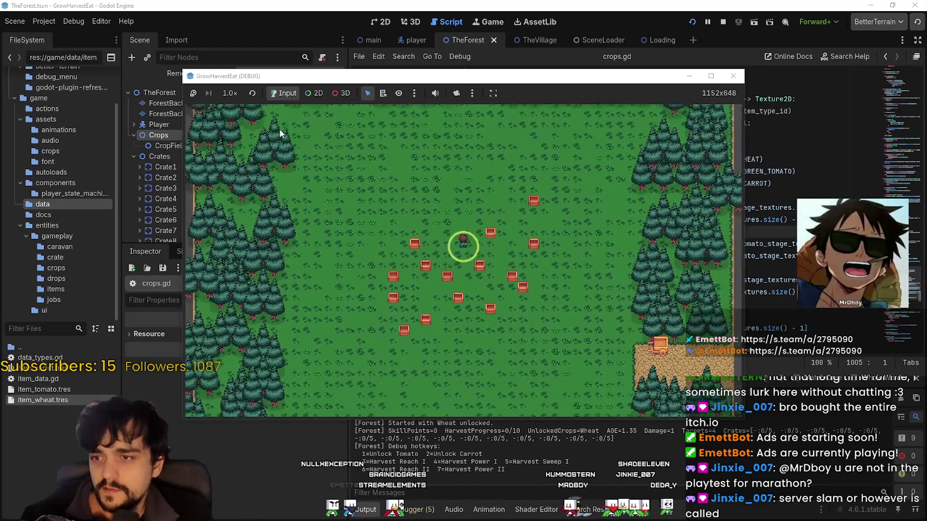
pyautogui.click(230, 93)
pyautogui.click(239, 212)
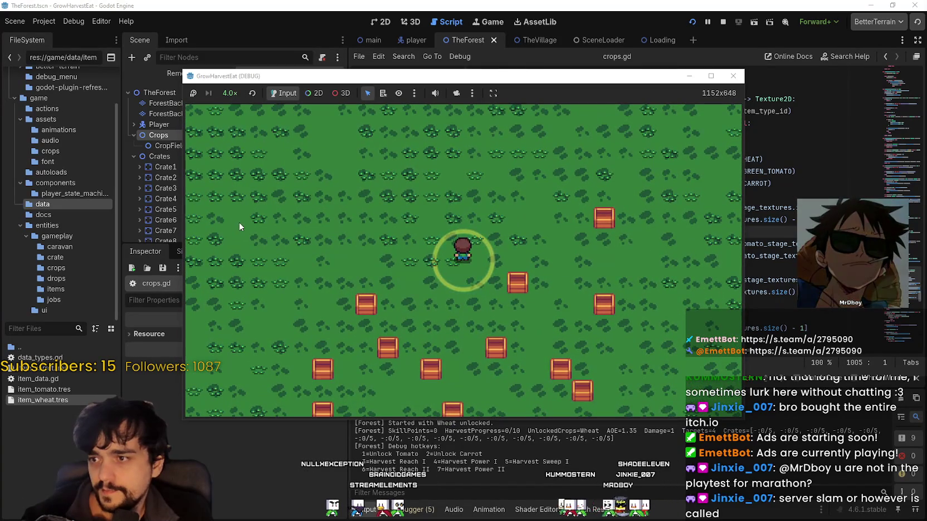
# Maximize the game window and walk the farmer left and right through the growing wheat
pyautogui.doubleClick(684, 77)
pyautogui.press('a')
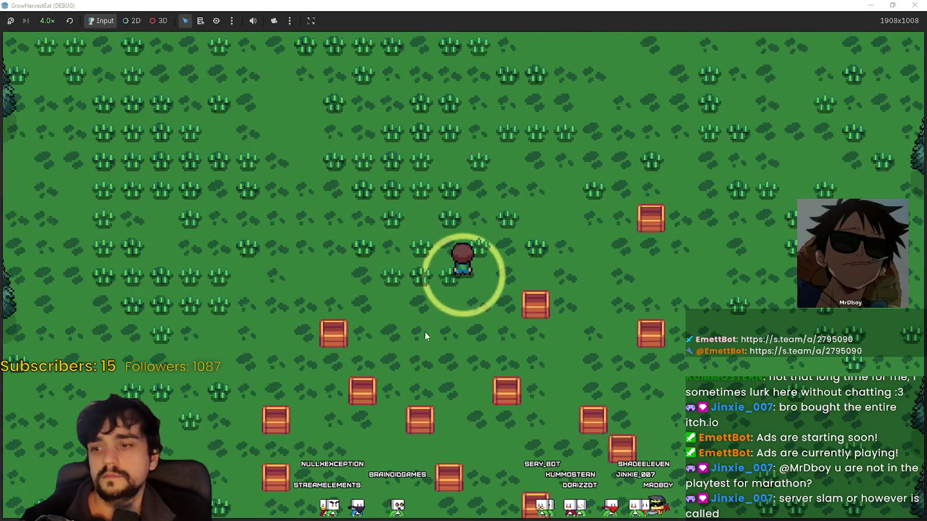
pyautogui.press('d')
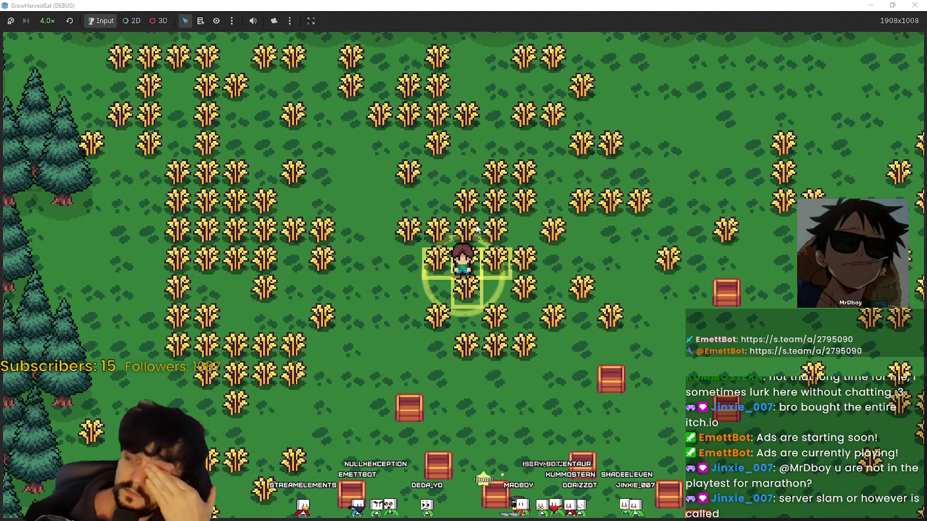
pyautogui.press('d')
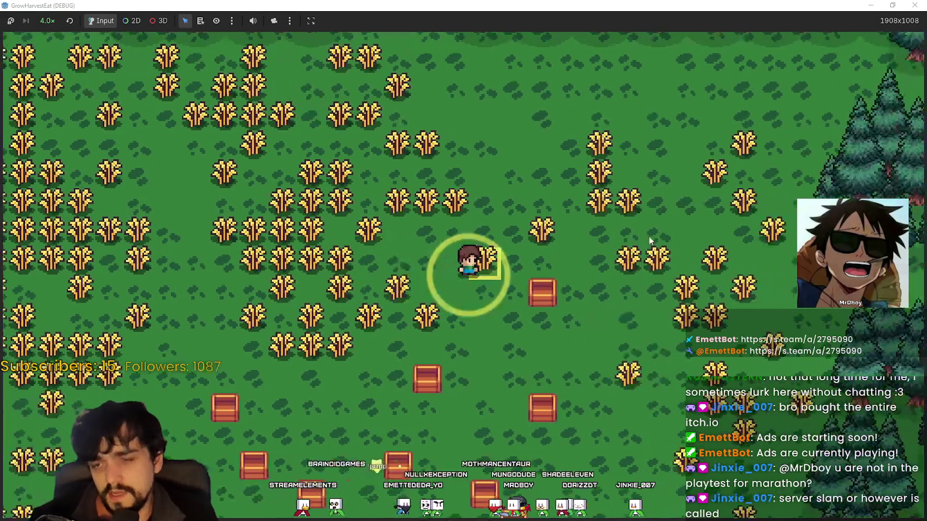
pyautogui.press('d')
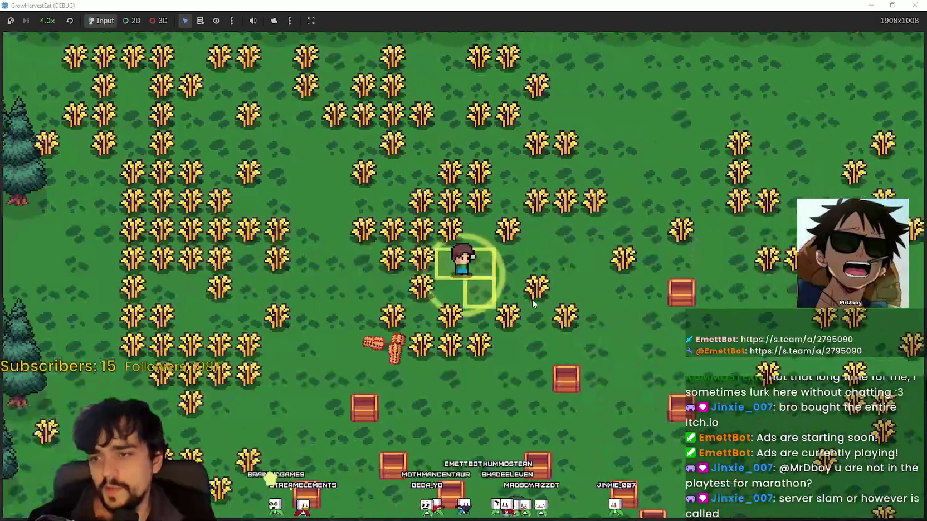
pyautogui.press('F8')
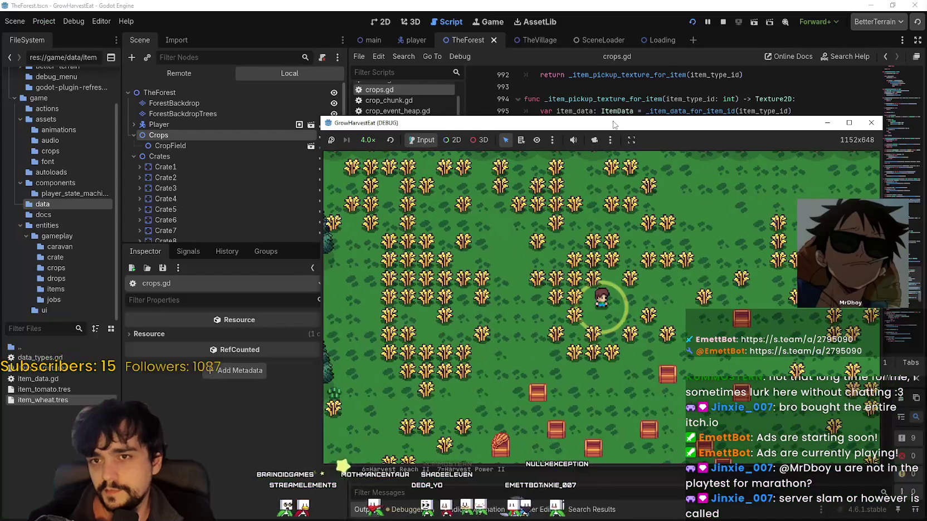
# Close the find bar, check the Errors tab, then show the Stack Trace and highlight _item_pickup_texture_for_item
pyautogui.click(417, 513)
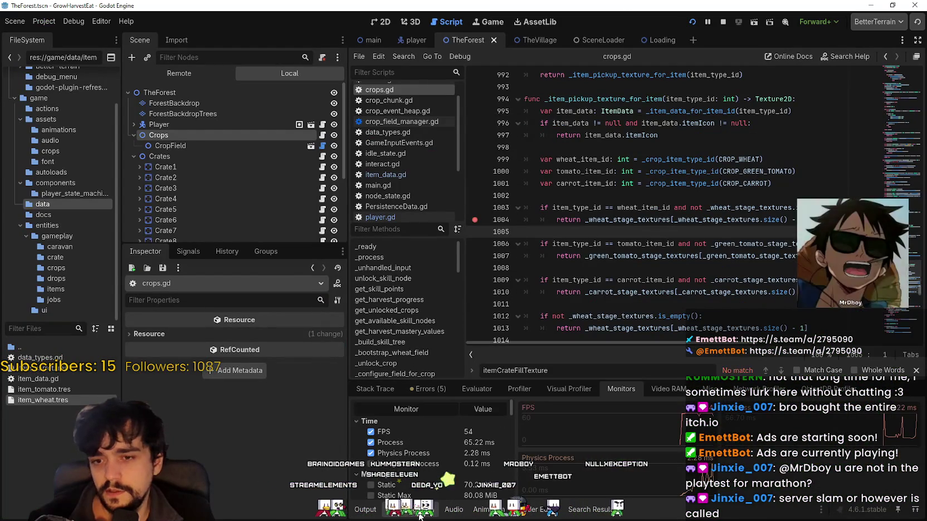
pyautogui.click(917, 370)
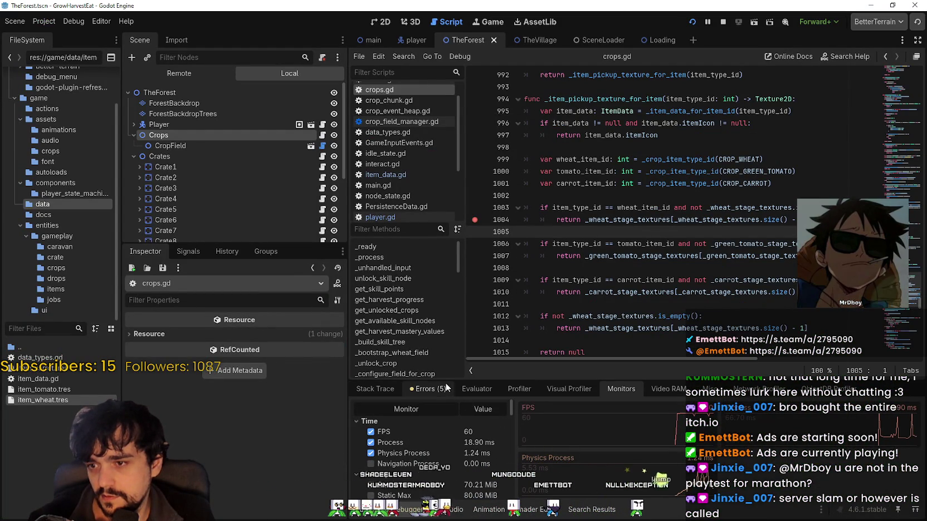
pyautogui.click(429, 389)
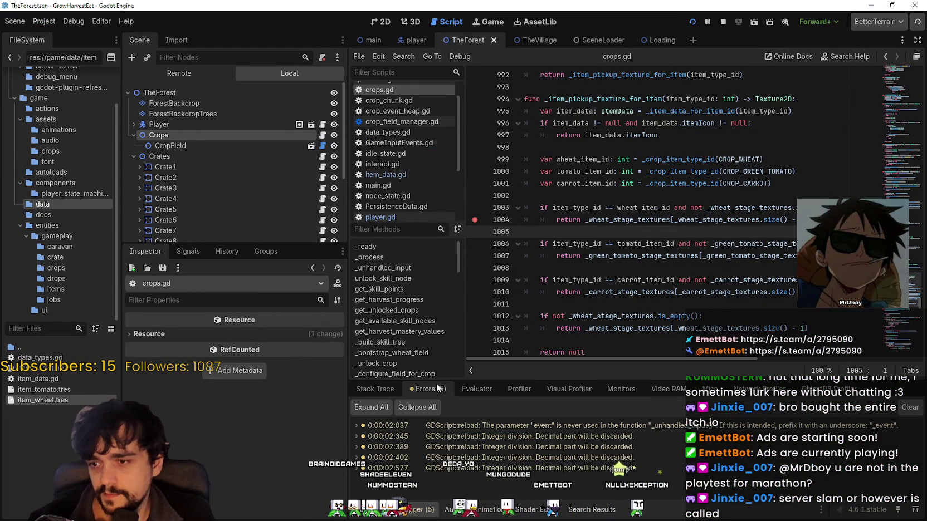
pyautogui.click(387, 389)
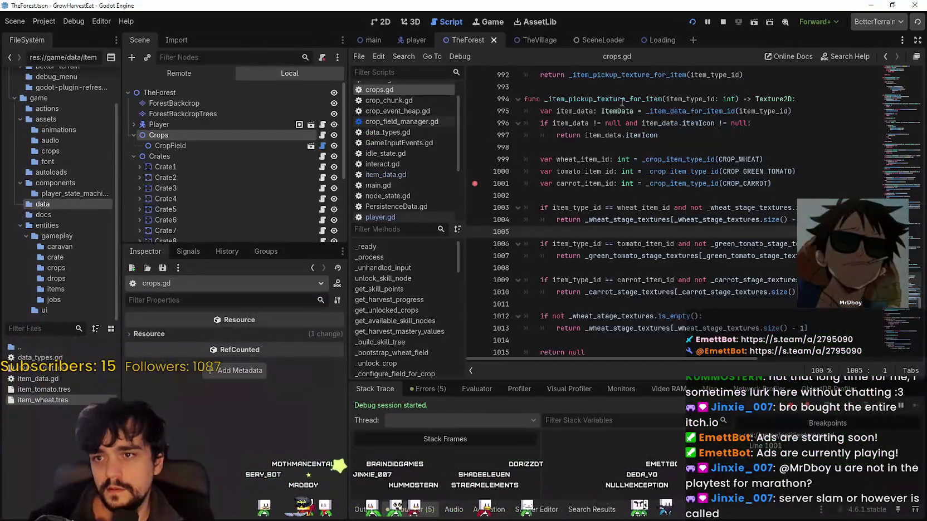
pyautogui.doubleClick(604, 99)
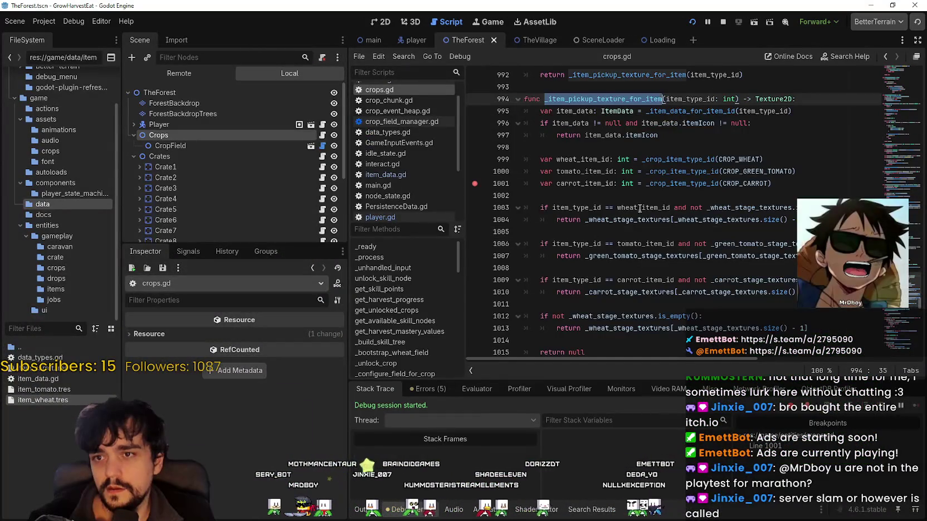
# Inspect manager_tex under Locals: an AtlasTexture with a 16×16 region at 368, 1216
pyautogui.scroll(3, 602, 222)
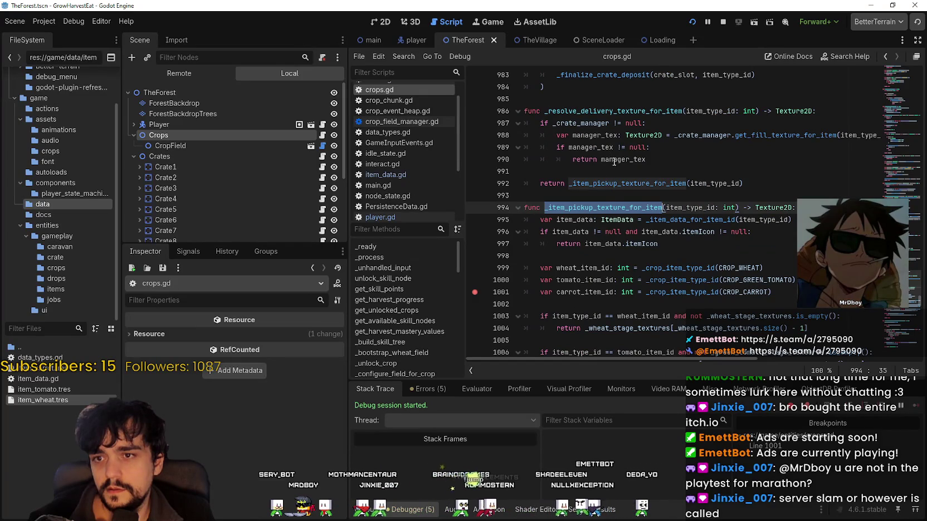
pyautogui.click(664, 158)
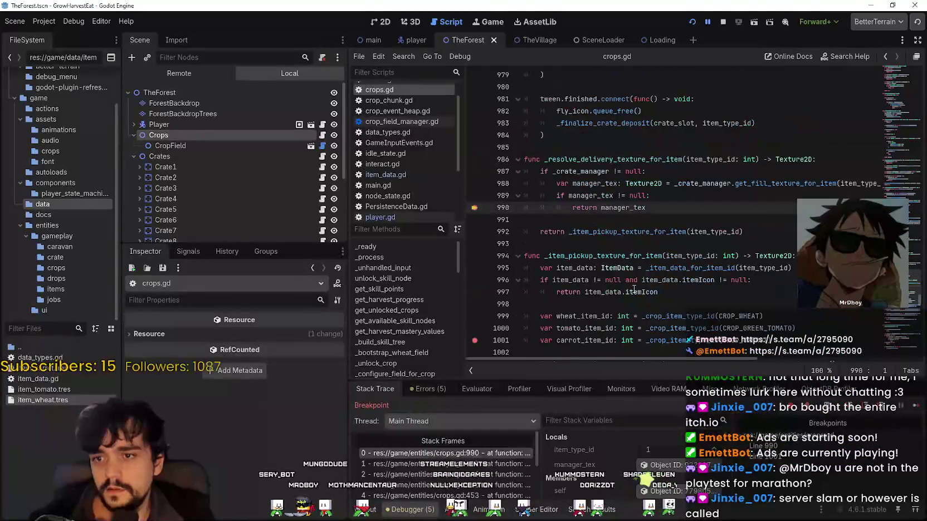
pyautogui.click(662, 465)
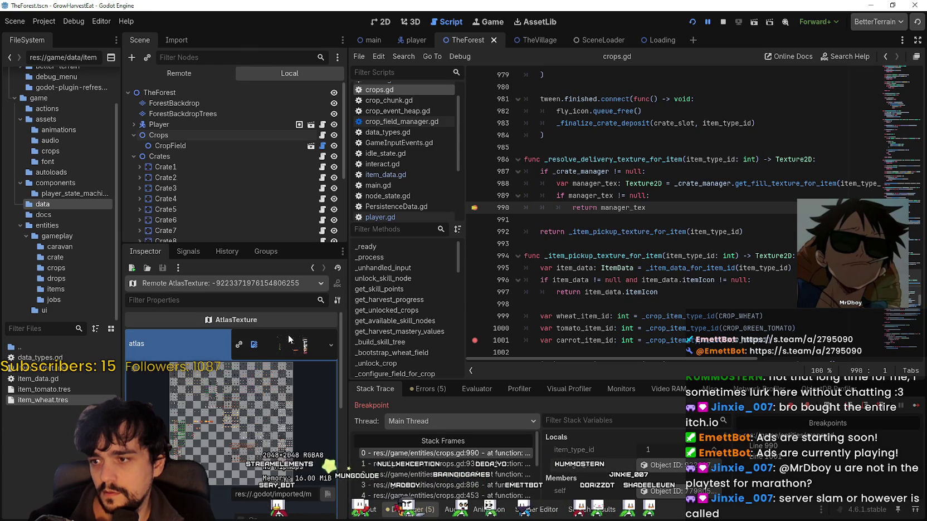
pyautogui.moveTo(695, 359)
pyautogui.mouseDown()
pyautogui.moveTo(805, 354)
pyautogui.moveTo(619, 353)
pyautogui.mouseUp()
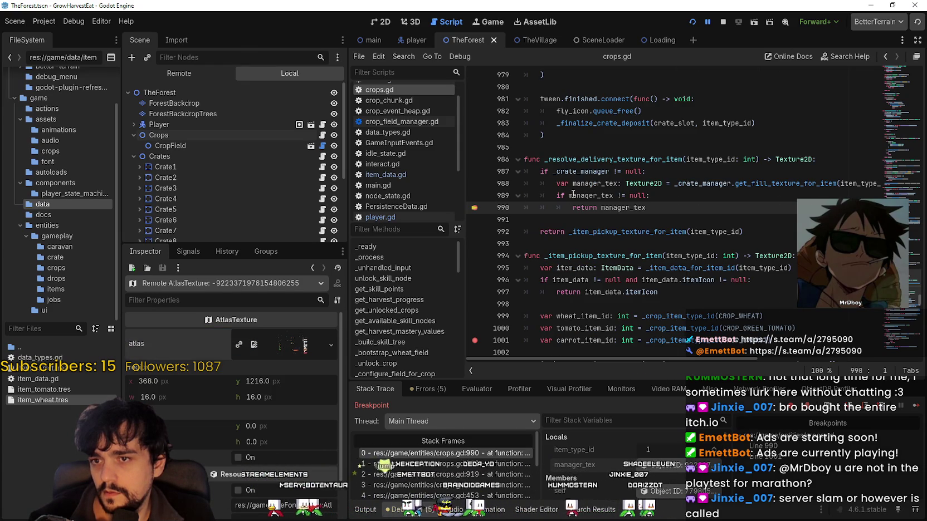
# Highlight every use of manager_tex and select the _resolve_delivery_texture_for_item function name
pyautogui.doubleClick(596, 184)
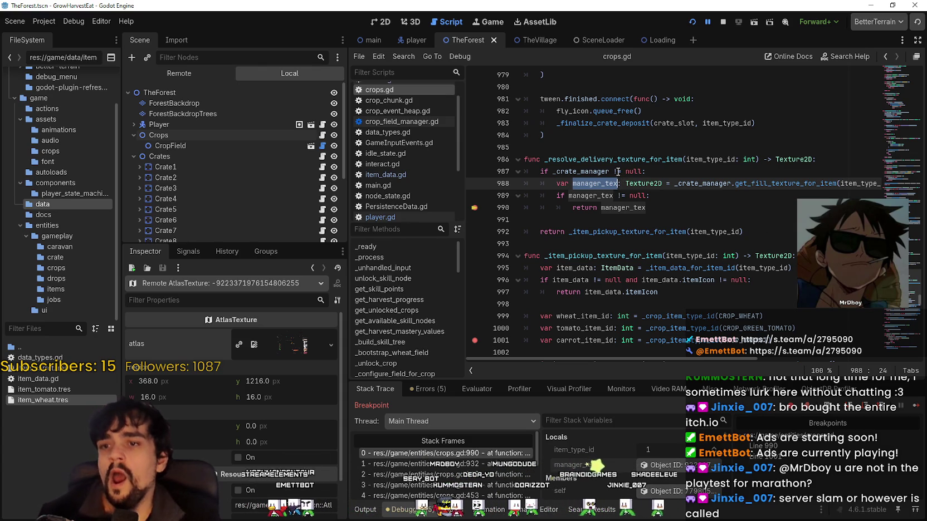
pyautogui.scroll(-2, 607, 474)
pyautogui.scroll(-2, 424, 478)
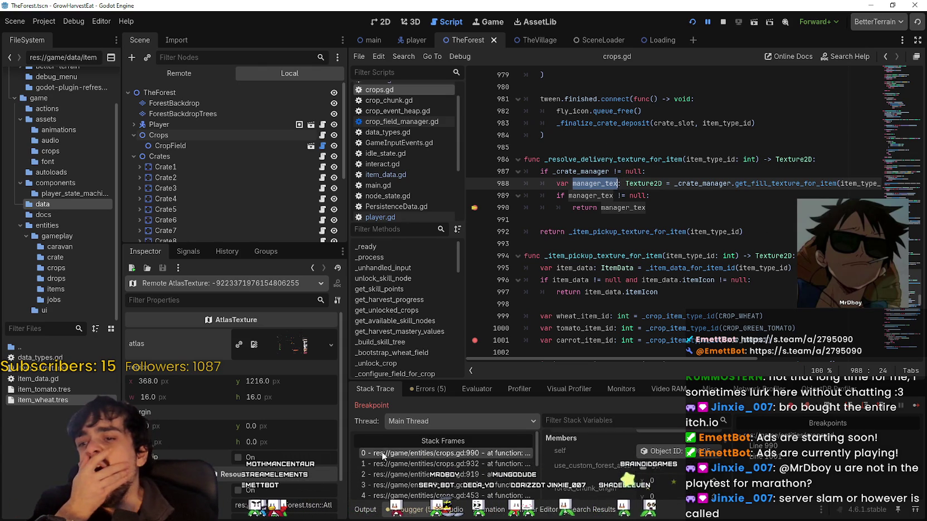
pyautogui.scroll(2, 424, 478)
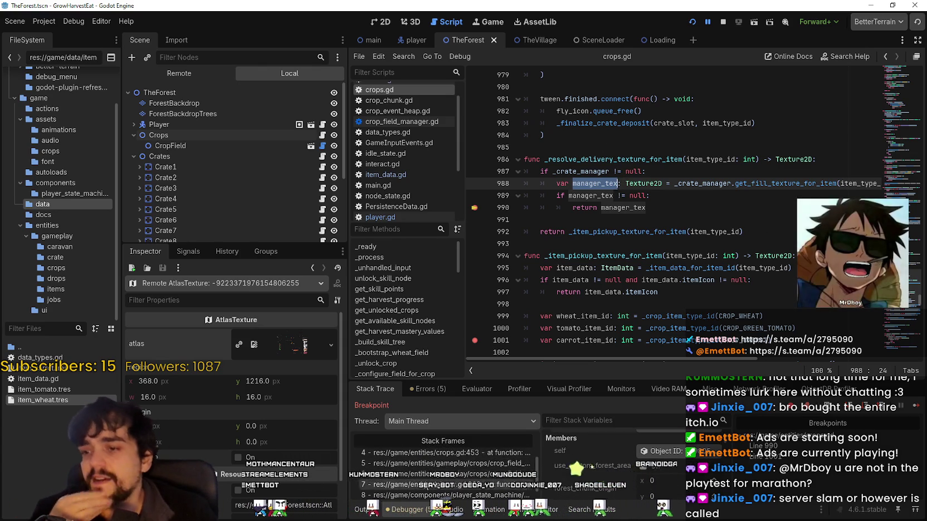
pyautogui.doubleClick(603, 159)
# Find the _resolve_delivery_texture_for_item call and move the breakpoint from line 934 to 935
pyautogui.hotkey('ctrl', 'f')
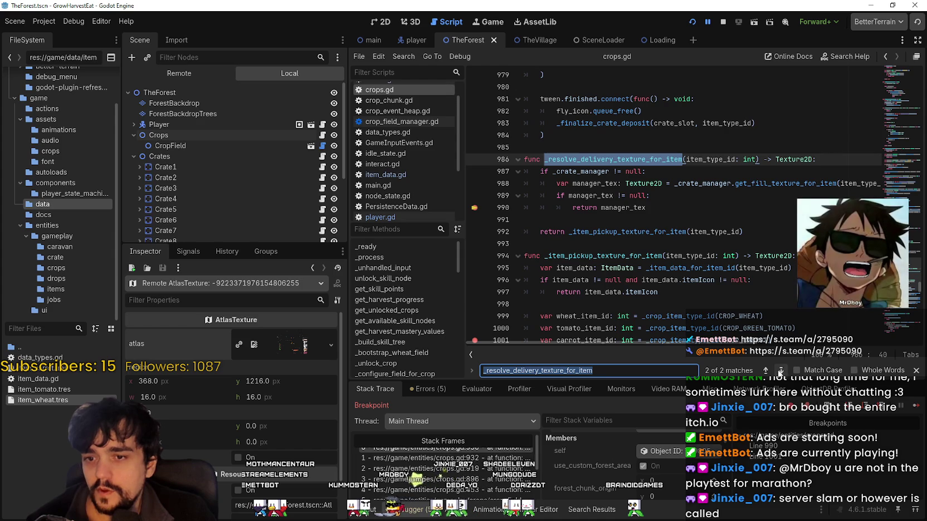
pyautogui.click(783, 370)
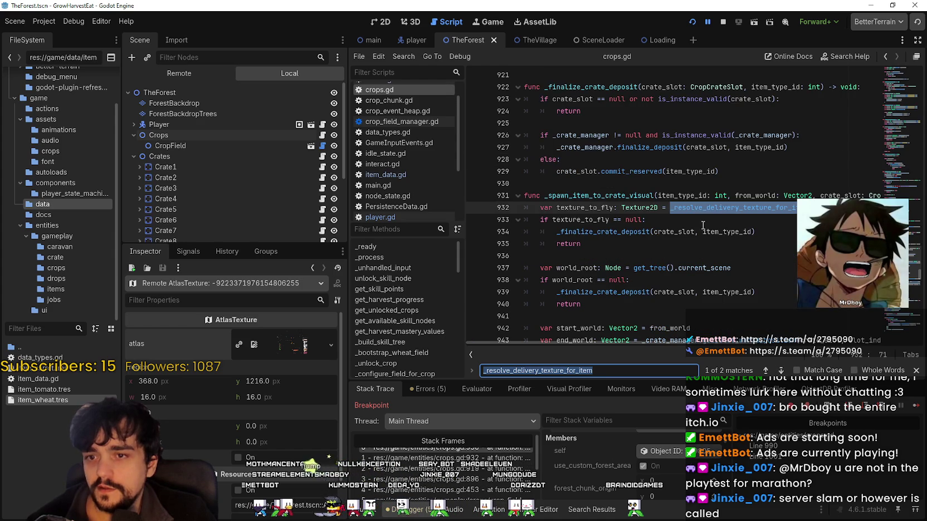
pyautogui.click(655, 248)
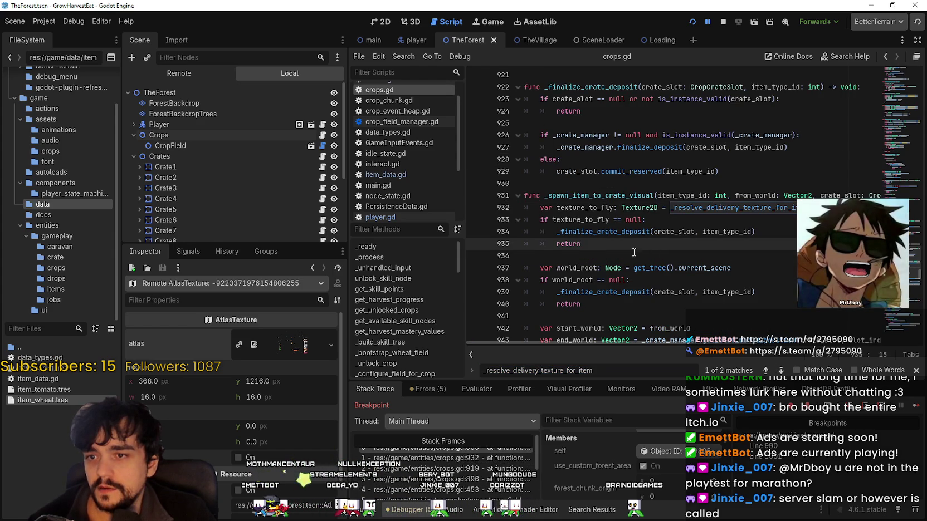
pyautogui.click(474, 244)
pyautogui.click(474, 231)
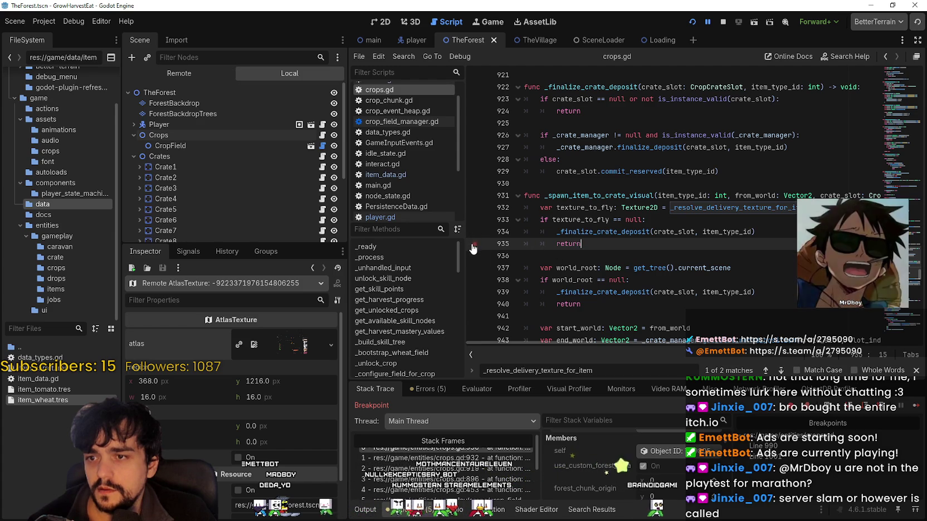
# Trace fly_icon and texture_to_fly back to the function header, then continue execution
pyautogui.scroll(-4, 570, 308)
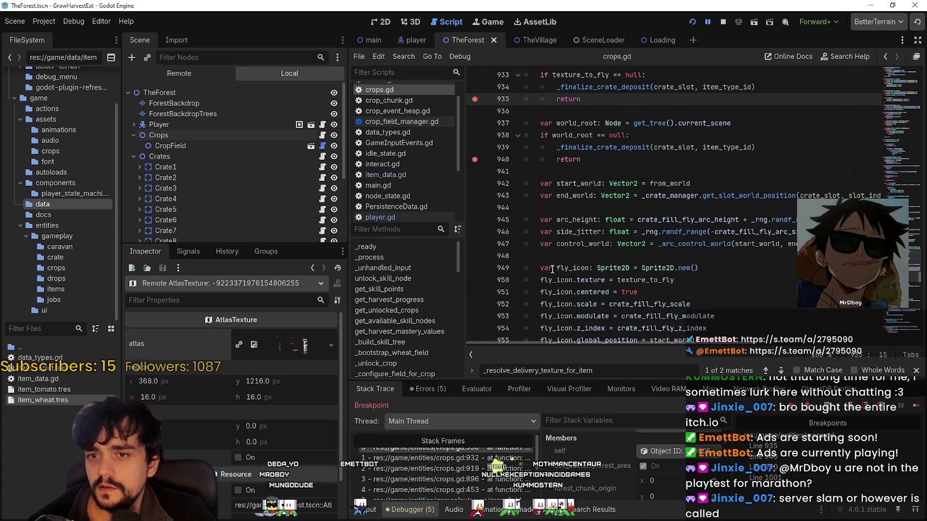
pyautogui.scroll(-4, 551, 270)
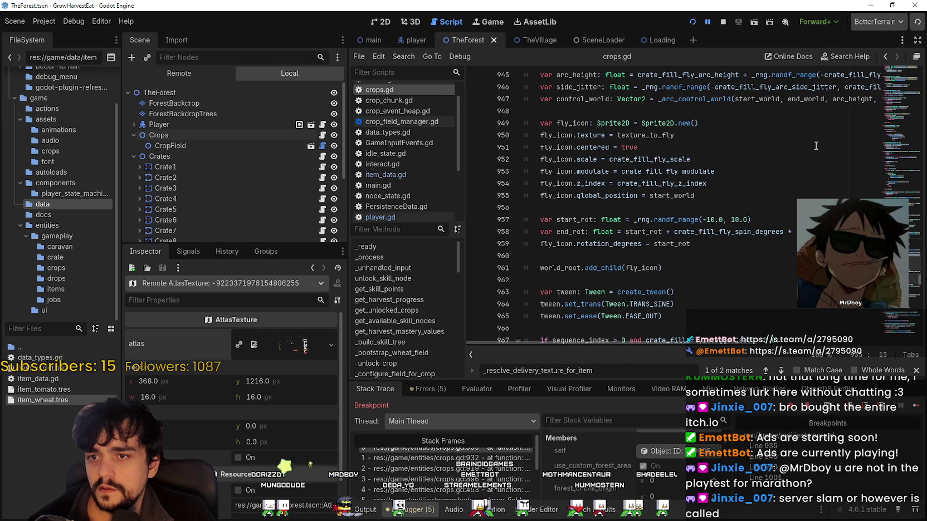
pyautogui.scroll(-2, 808, 145)
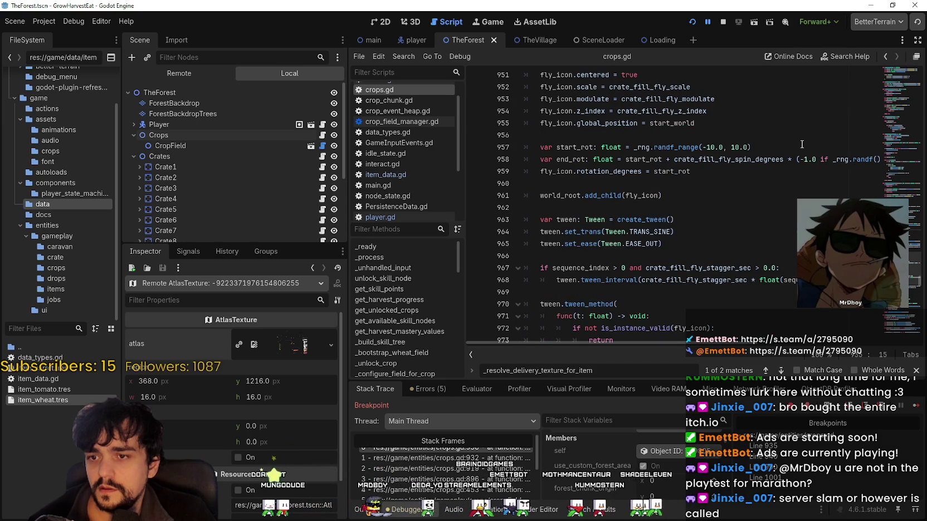
pyautogui.doubleClick(650, 195)
pyautogui.scroll(2, 719, 230)
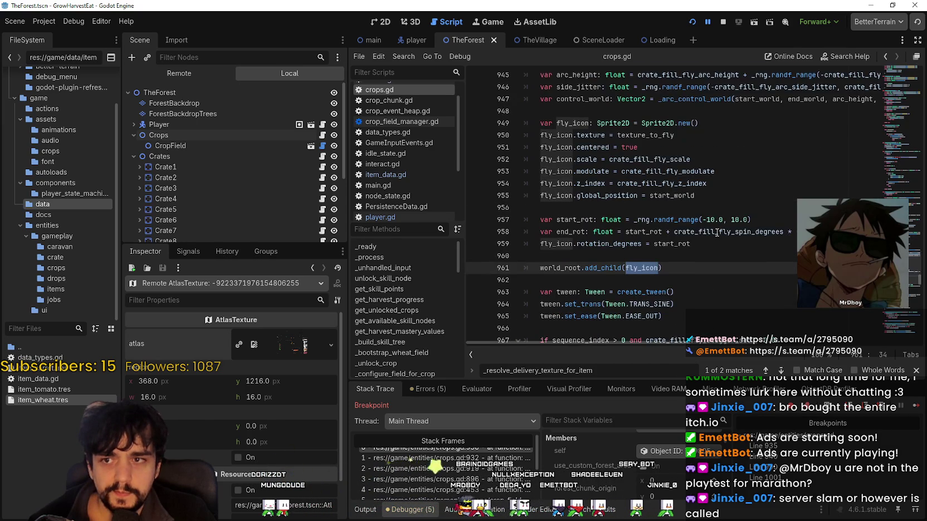
pyautogui.doubleClick(656, 137)
pyautogui.scroll(4, 703, 228)
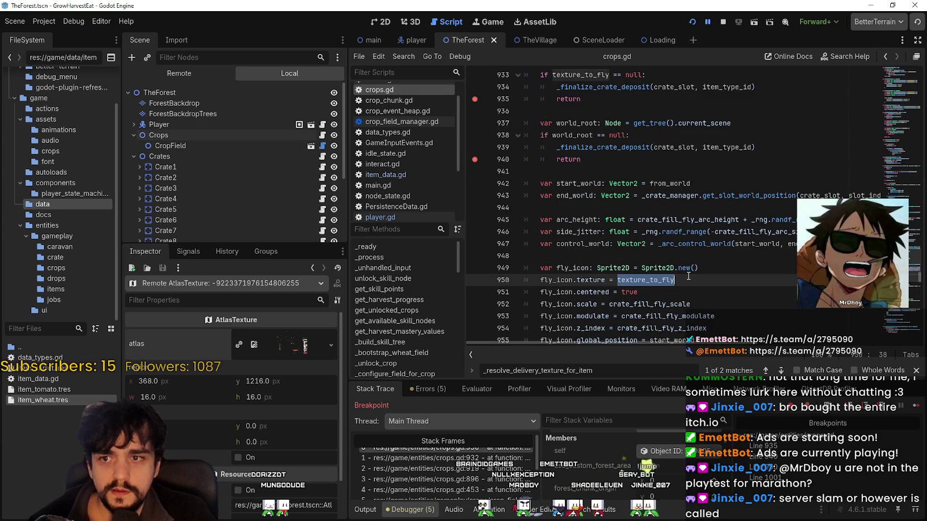
pyautogui.scroll(1, 689, 276)
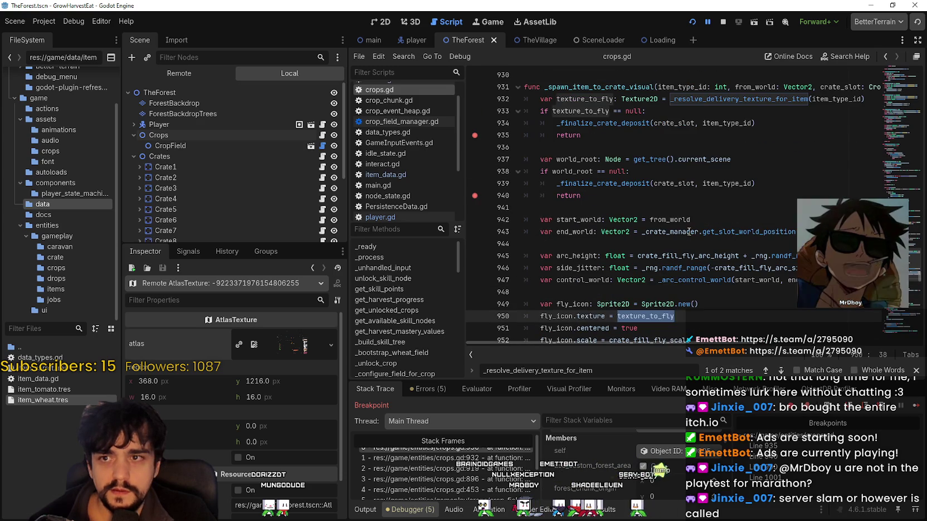
pyautogui.click(913, 411)
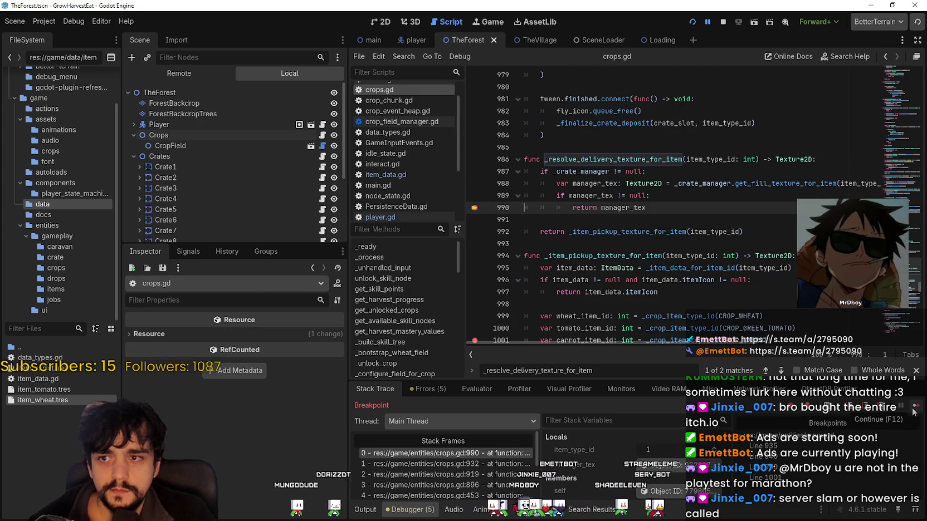
# Resume the paused game past its breakpoints and switch between the game and the editor
pyautogui.click(913, 411)
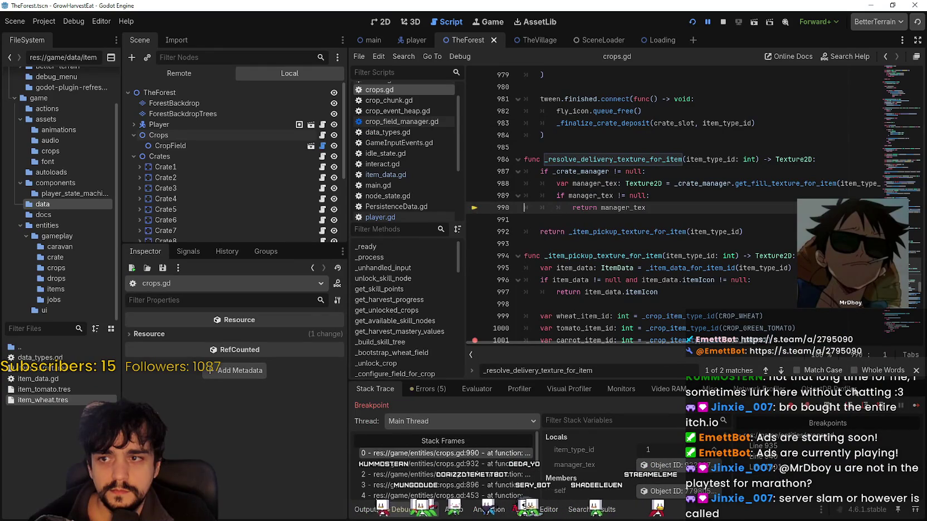
pyautogui.click(913, 410)
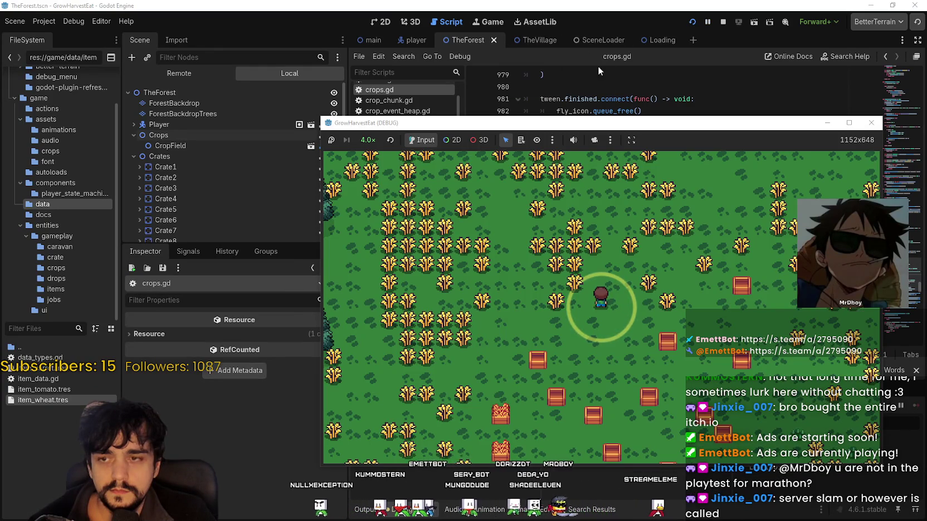
pyautogui.click(594, 62)
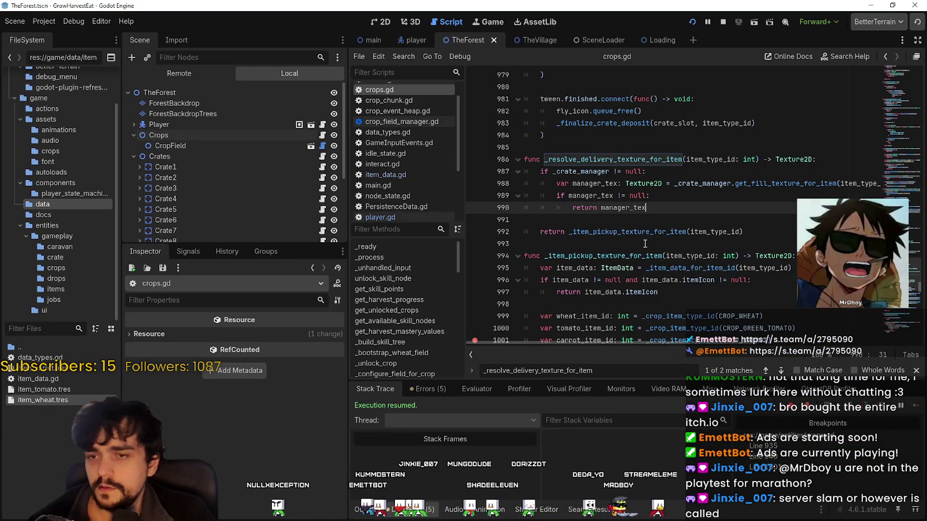
pyautogui.hotkey('alt', 'Tab')
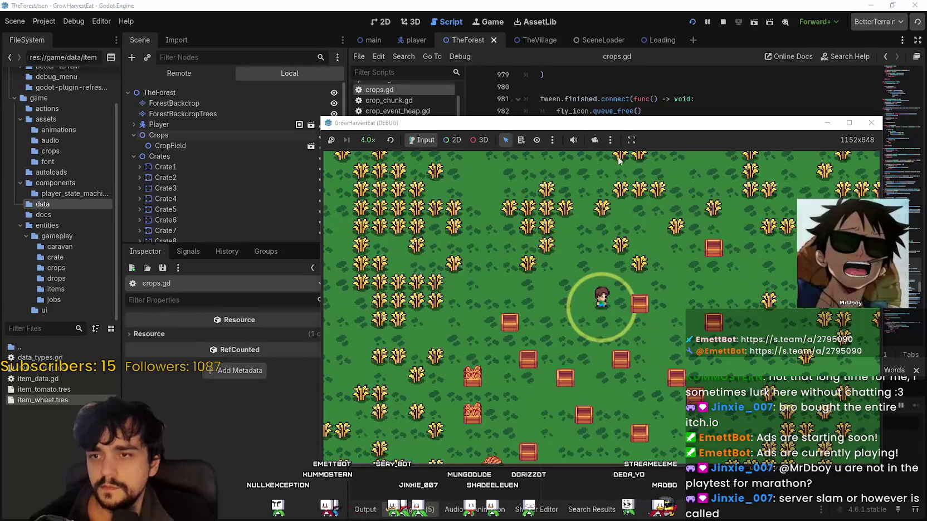
pyautogui.hotkey('alt', 'Tab')
# Place the caret on the crate manager null check and review the Crops node's properties
pyautogui.click(617, 171)
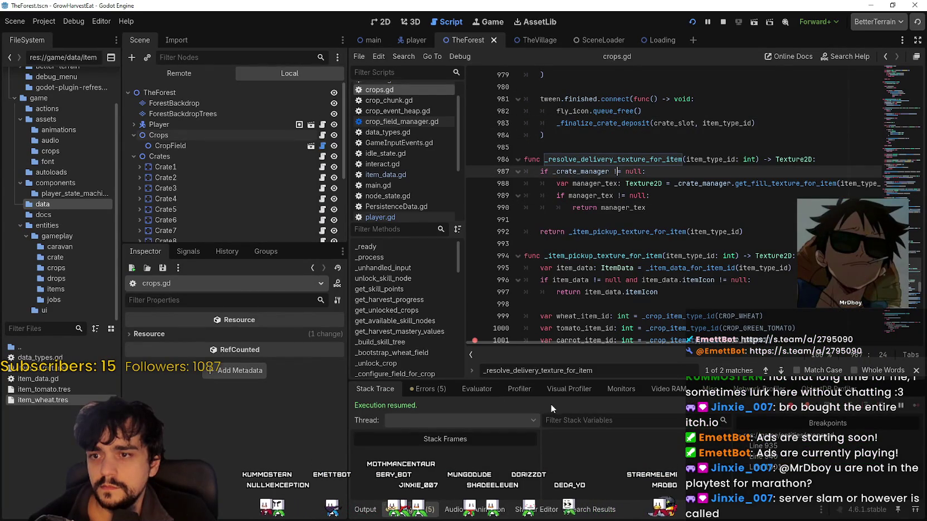
pyautogui.click(269, 134)
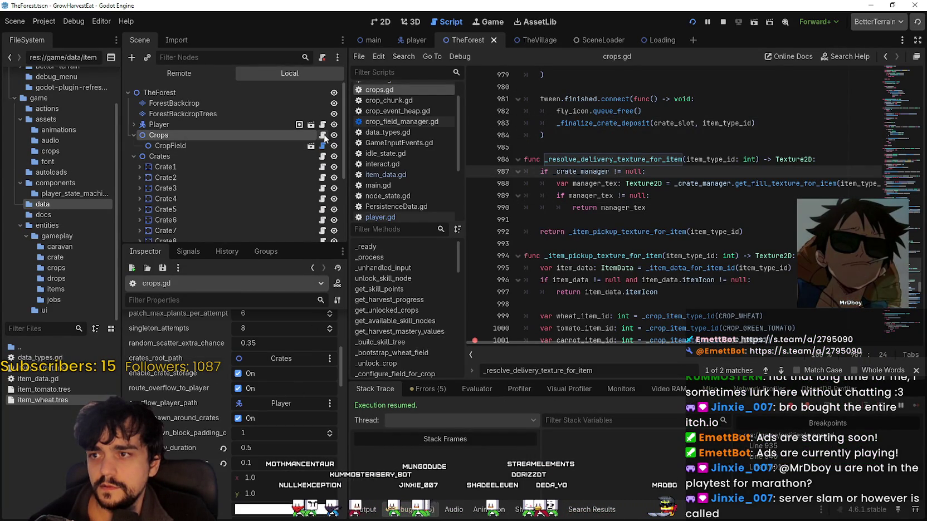
pyautogui.scroll(-1, 612, 211)
pyautogui.scroll(-20, 613, 212)
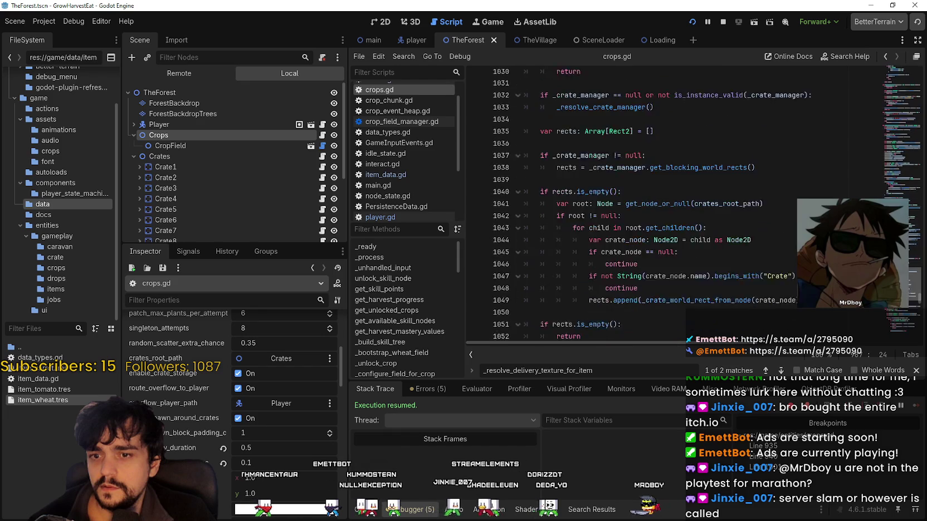
pyautogui.scroll(20, 613, 212)
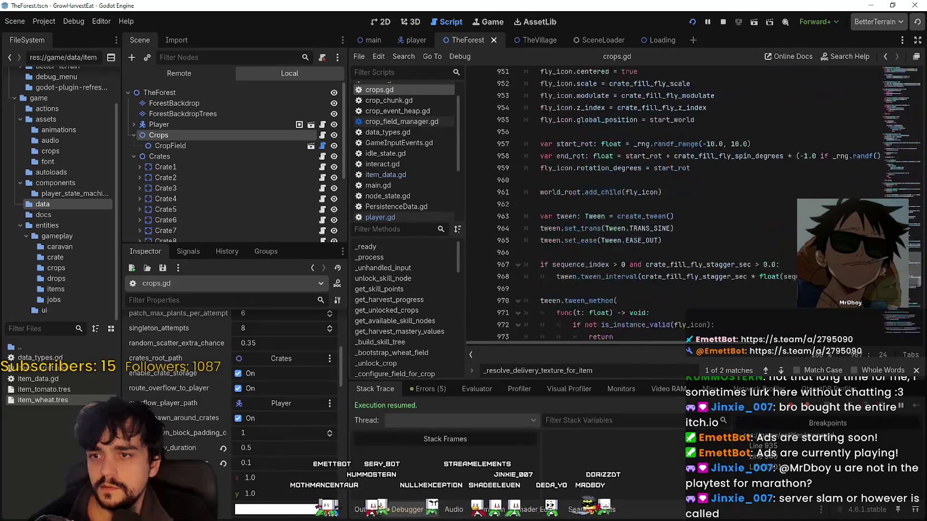
pyautogui.scroll(8, 571, 252)
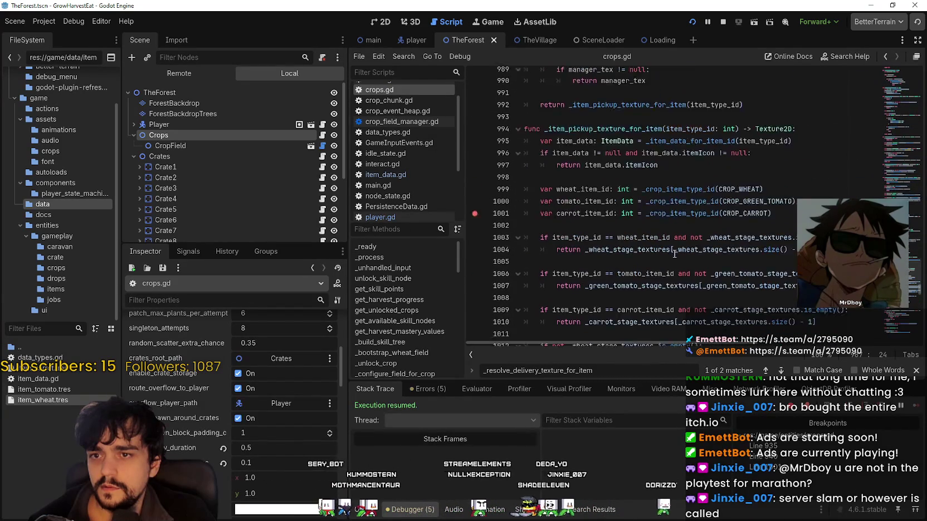
pyautogui.scroll(11, 571, 252)
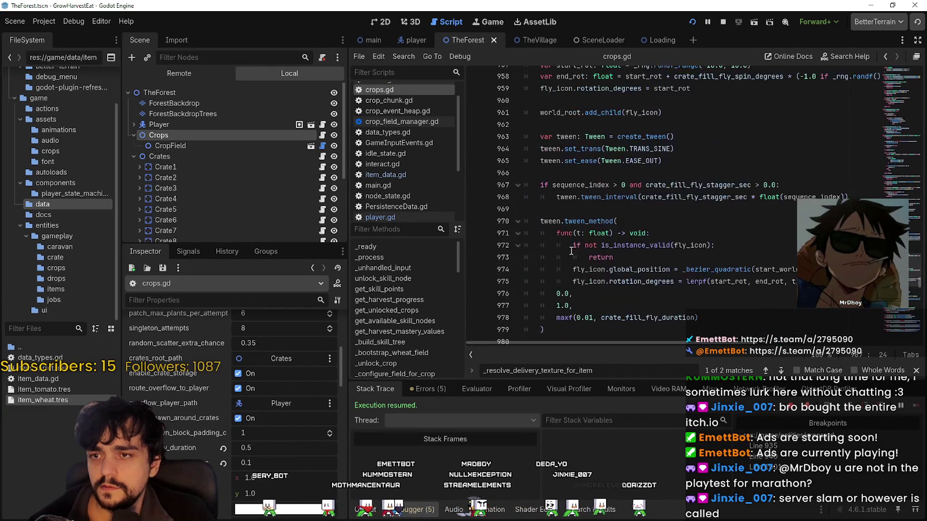
pyautogui.scroll(2, 573, 250)
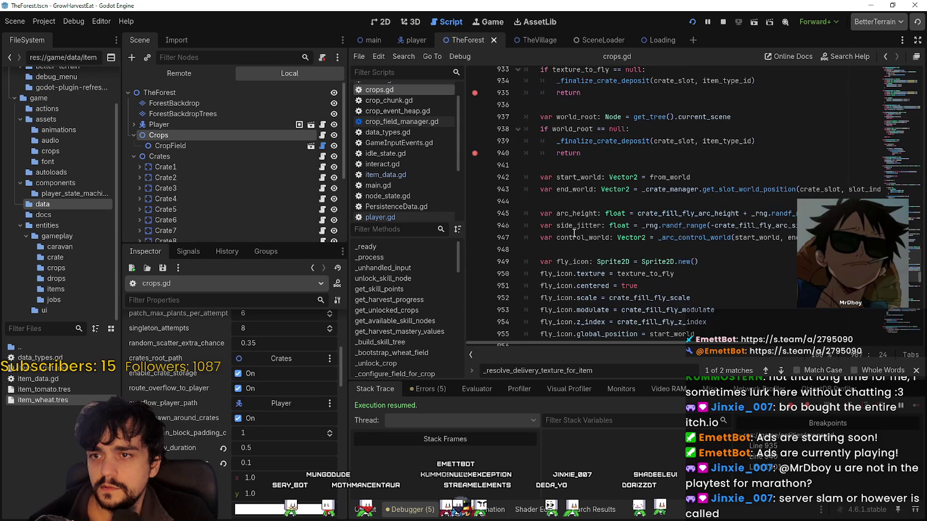
pyautogui.scroll(-2, 574, 233)
pyautogui.scroll(-2, 524, 180)
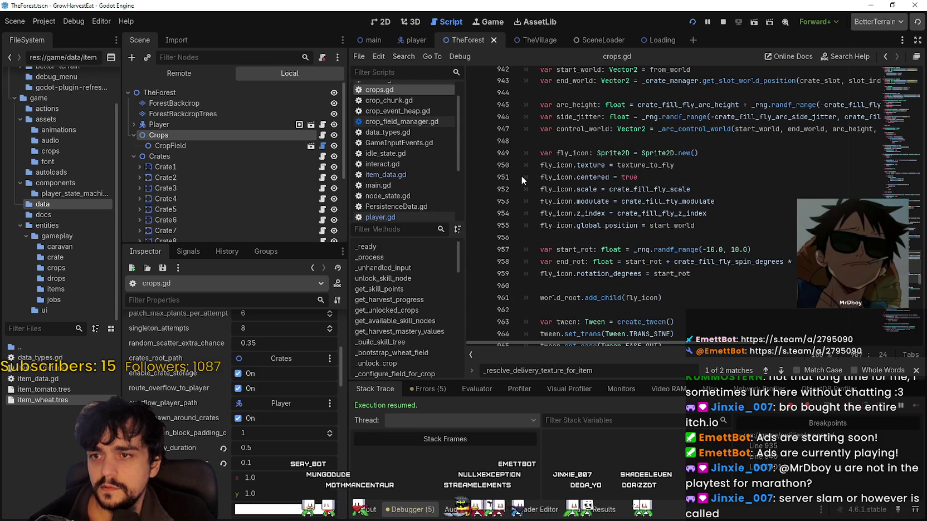
# Hit the line 950 breakpoint, inspect texture_to_fly's atlas texture, and open item_data.gd
pyautogui.press('F5')
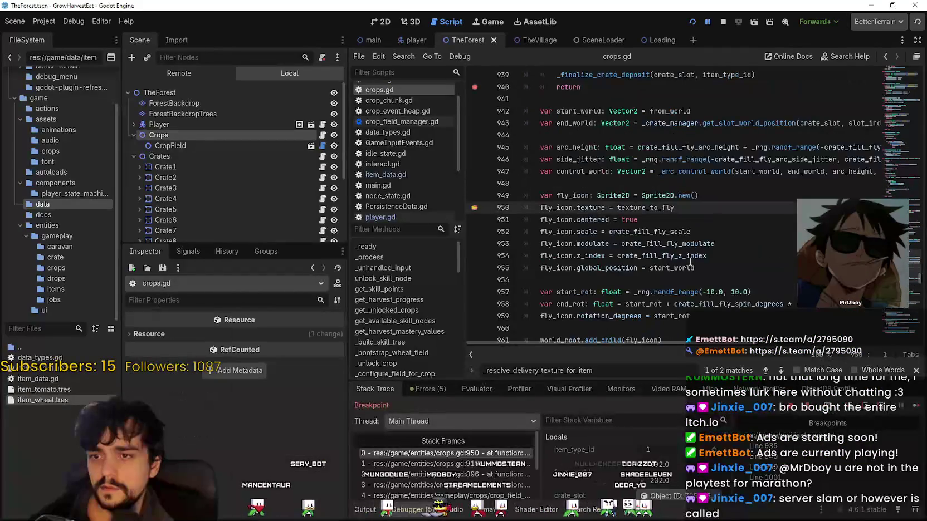
pyautogui.scroll(-3, 657, 473)
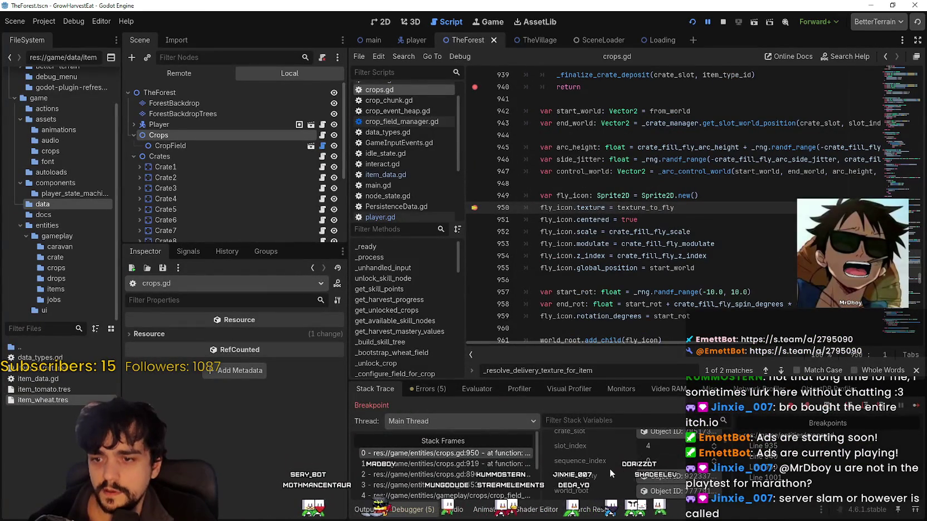
pyautogui.click(646, 476)
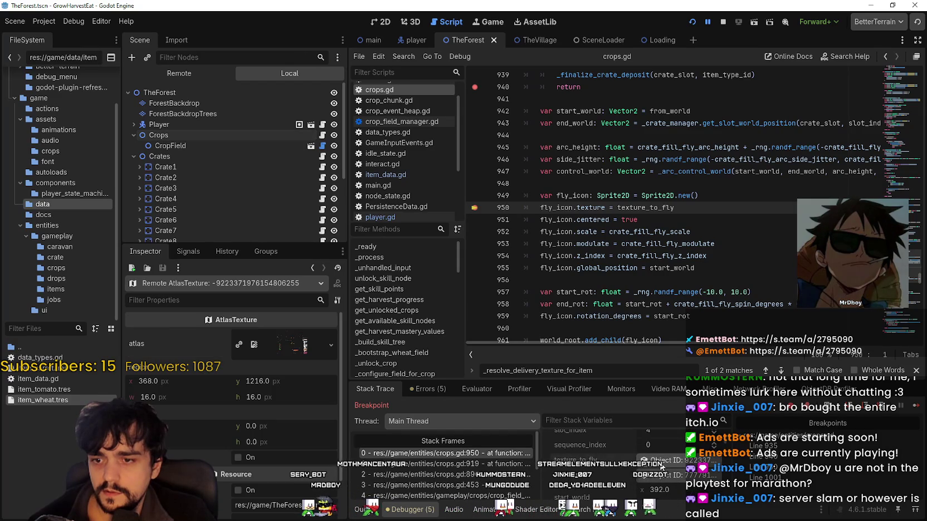
pyautogui.scroll(1, 633, 288)
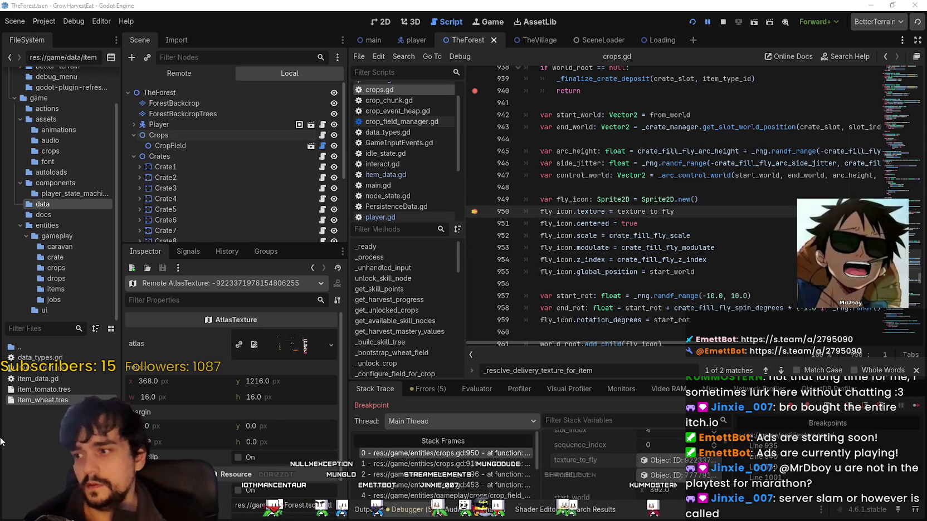
pyautogui.doubleClick(43, 379)
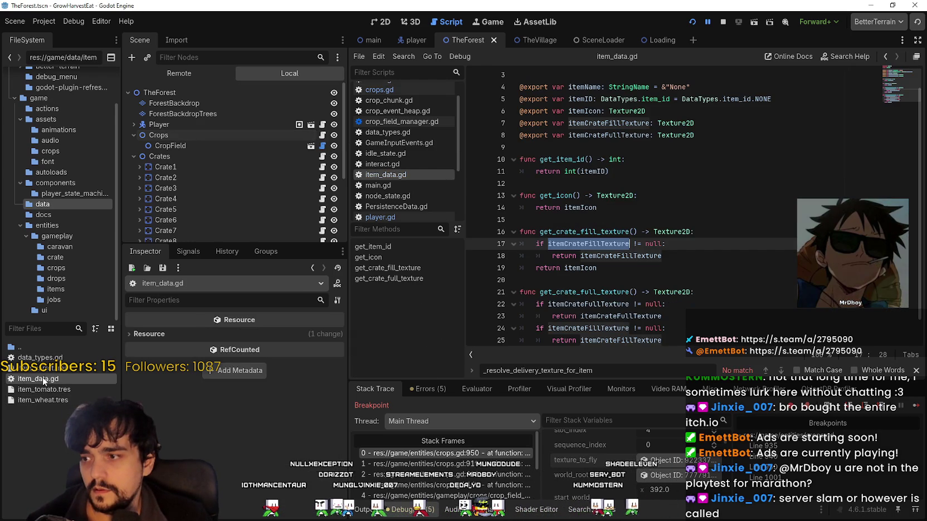
# Stop the debug session and drag the dock splitter left to widen item_data.gd's editor
pyautogui.click(47, 370)
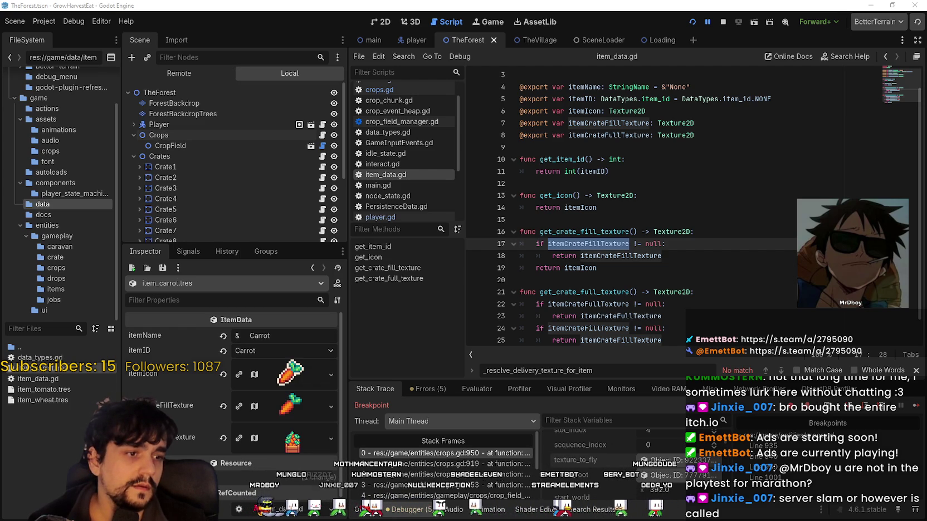
pyautogui.click(722, 21)
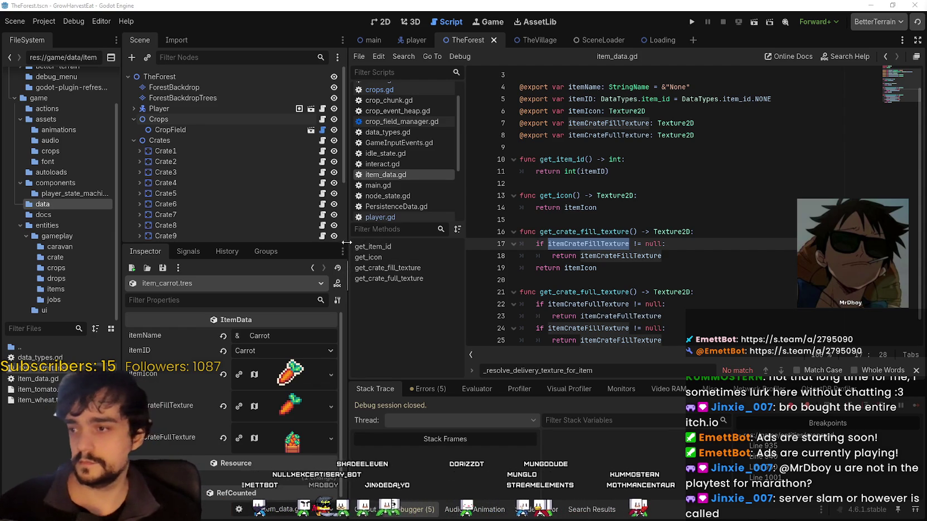
pyautogui.moveTo(346, 243); pyautogui.dragTo(285, 243)
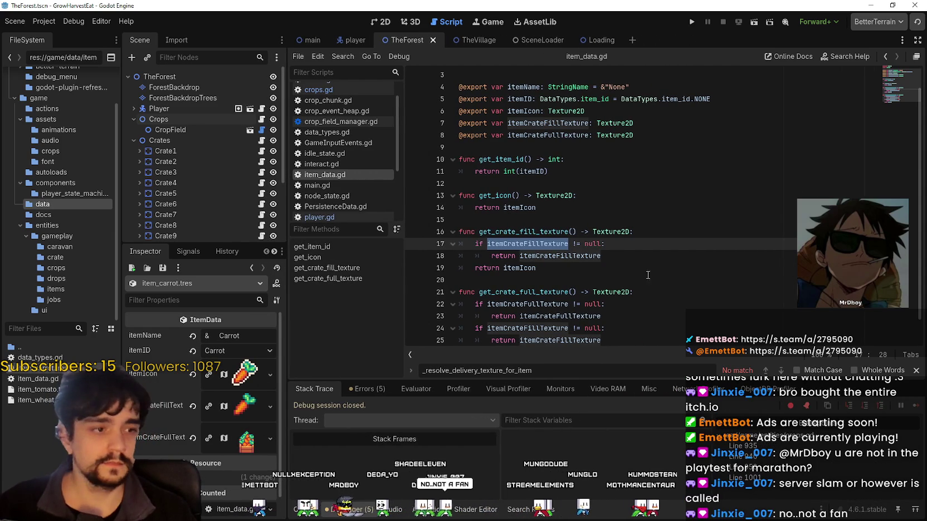
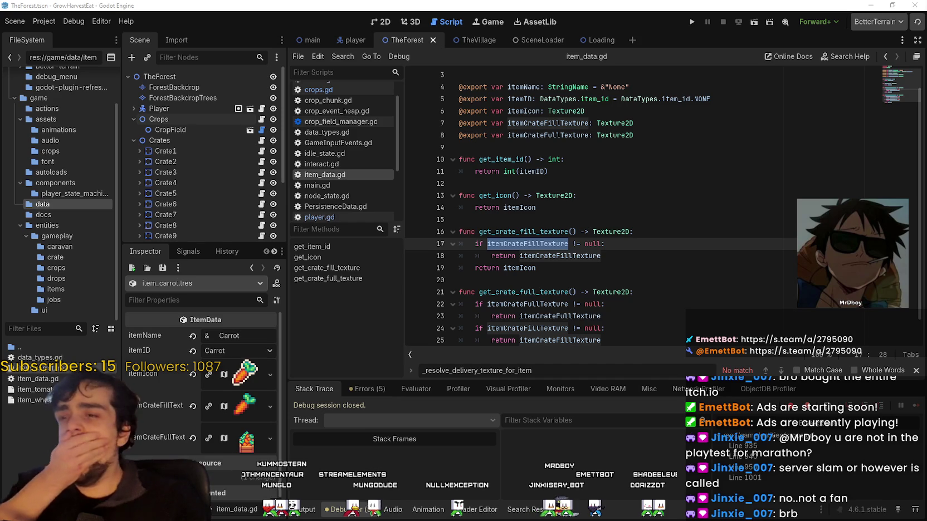
# Switch to the TheVillage scene tab and display it in the 2D view
pyautogui.click(474, 39)
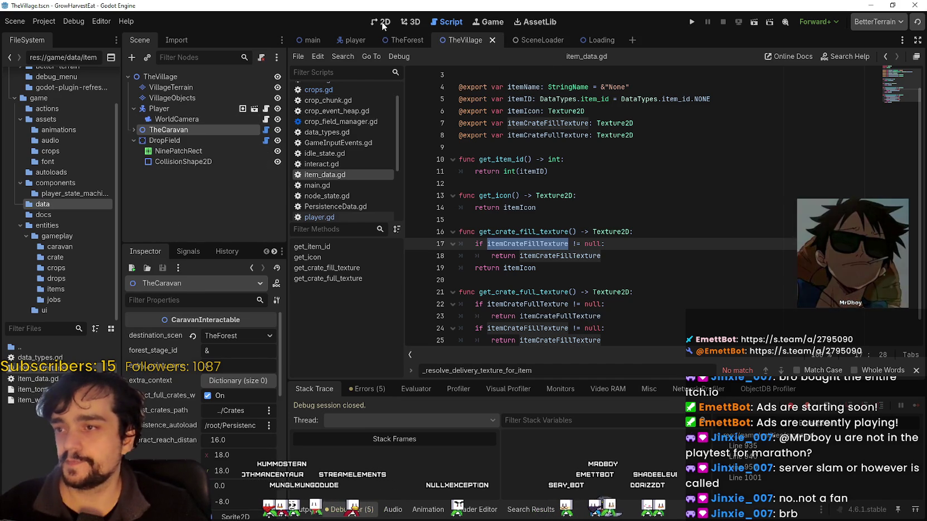
pyautogui.click(381, 22)
pyautogui.scroll(-2, 483, 233)
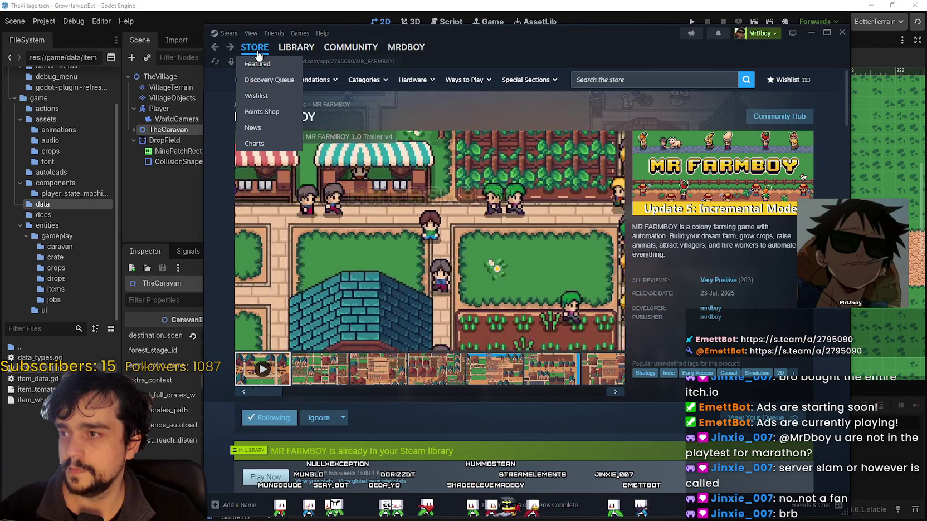
# Go from the Steam store front to Resident Evil Requiem's community hub and view its fourth screenshot
pyautogui.click(249, 52)
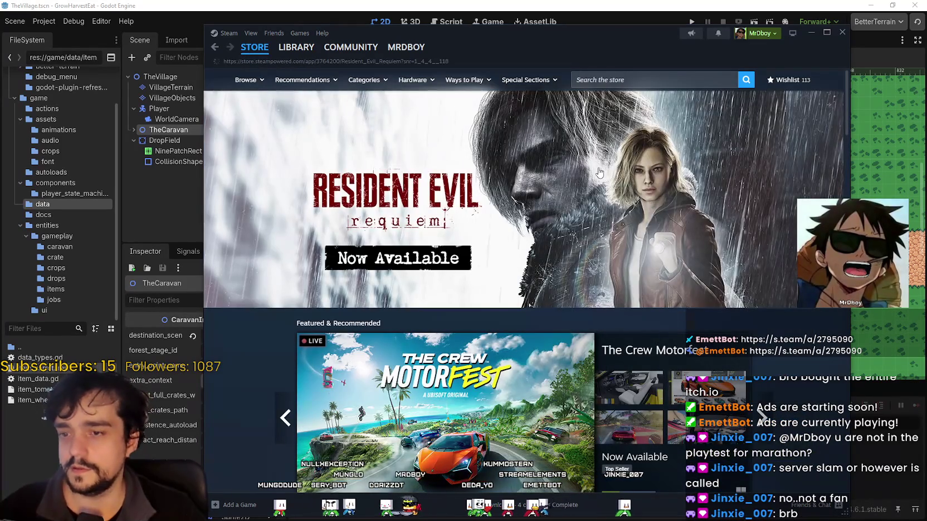
pyautogui.click(598, 170)
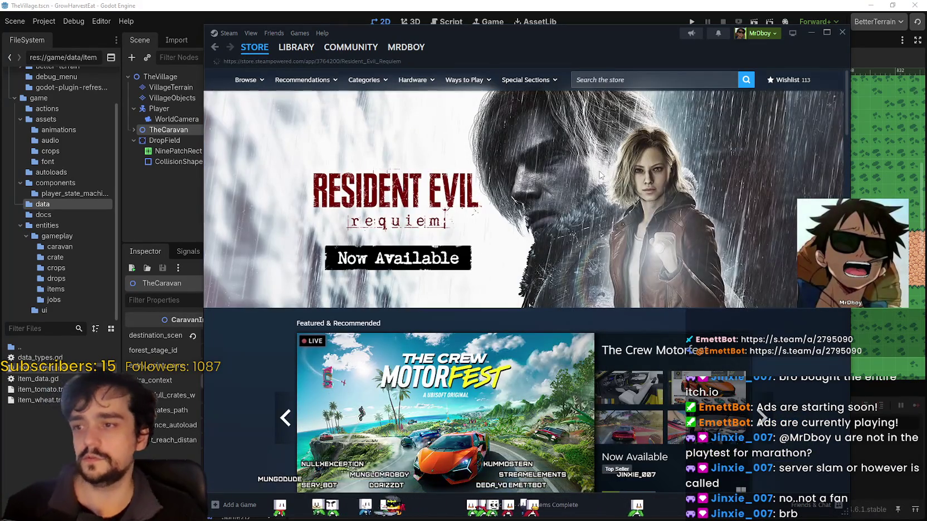
pyautogui.click(779, 115)
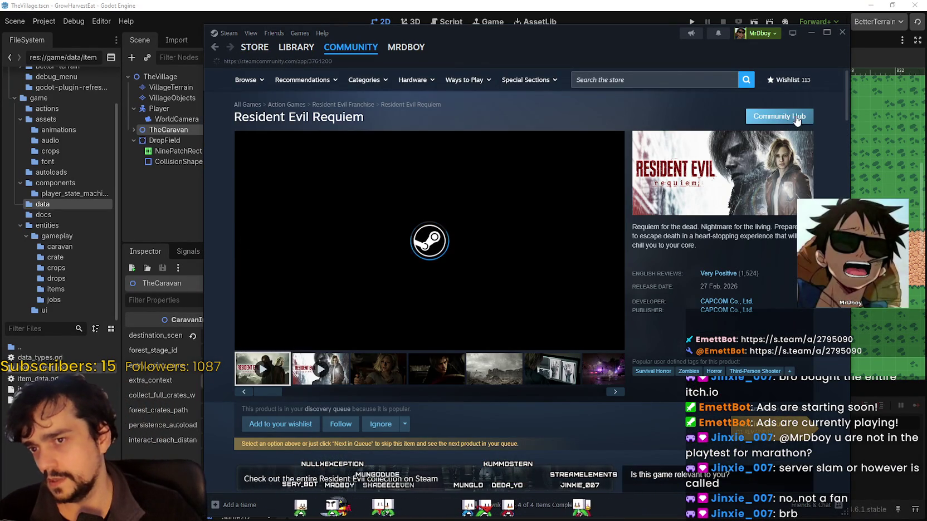
pyautogui.scroll(-3, 619, 328)
pyautogui.scroll(3, 621, 324)
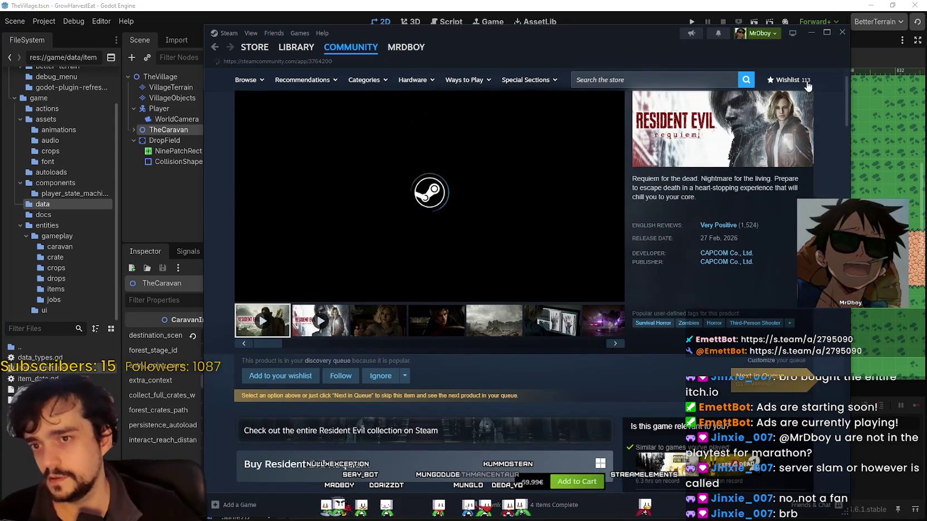
pyautogui.click(437, 369)
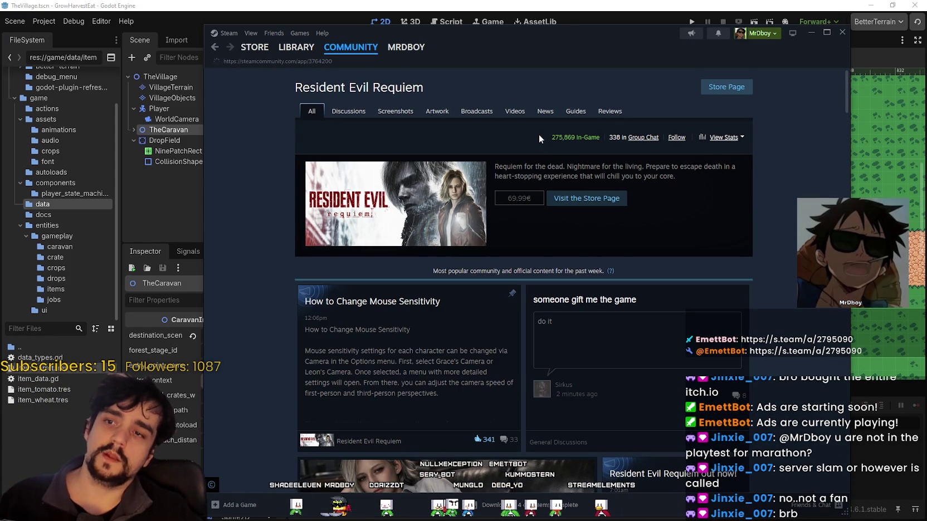
# Highlight the 275,869 In-Game player count, then return to Requiem's store page
pyautogui.doubleClick(557, 137)
pyautogui.moveTo(557, 137); pyautogui.dragTo(592, 137)
pyautogui.click(513, 143)
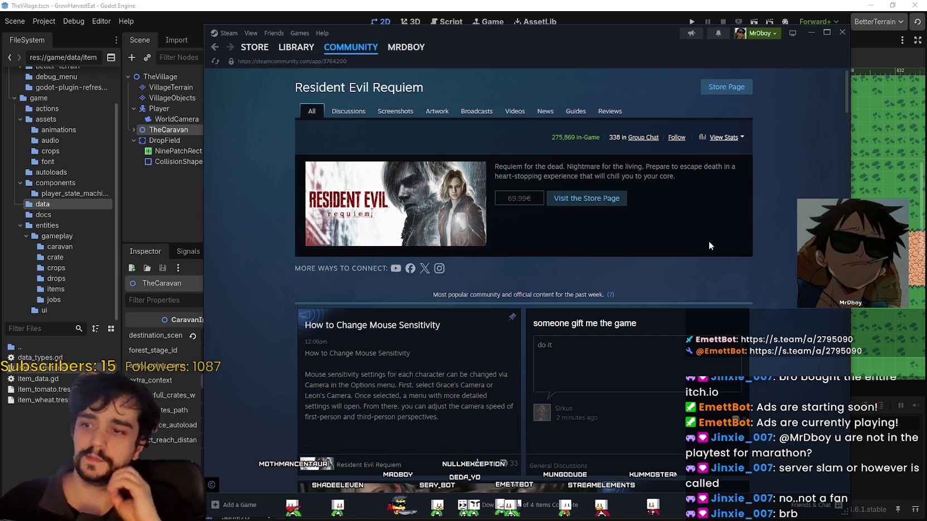
pyautogui.scroll(-5, 743, 248)
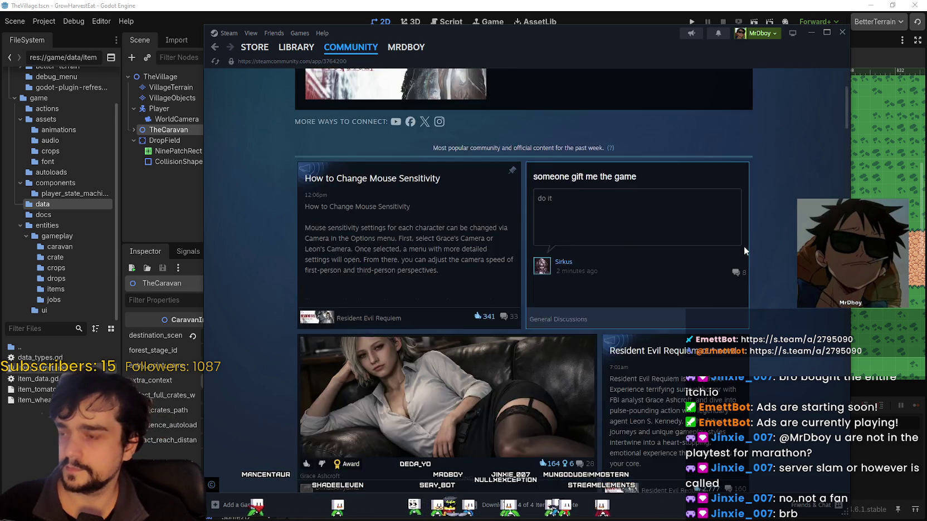
pyautogui.scroll(-3, 750, 242)
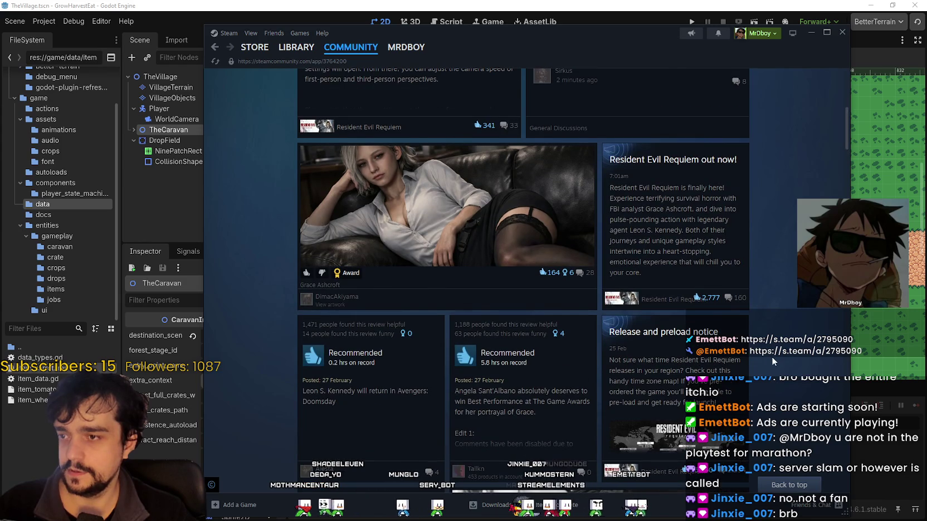
pyautogui.scroll(10, 681, 248)
pyautogui.click(729, 88)
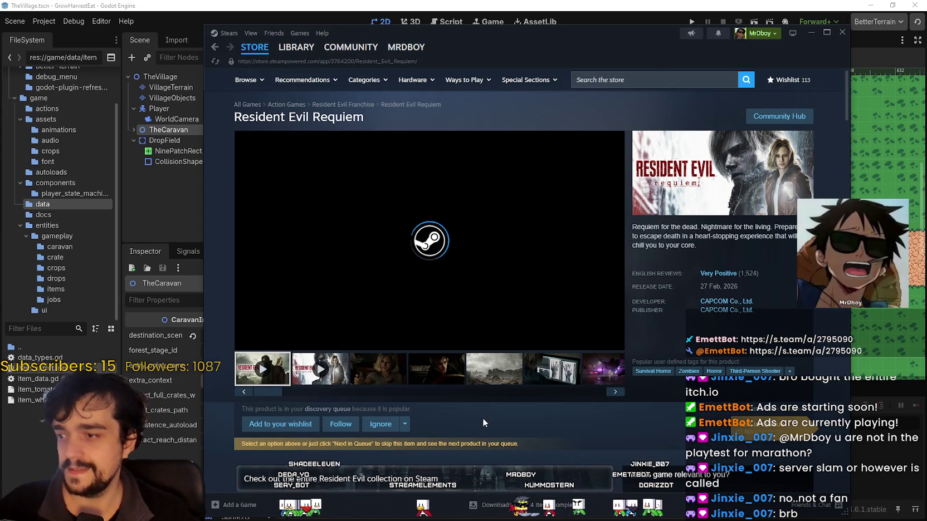
# Check Requiem's 69,99€ price and expand the full game description
pyautogui.scroll(-5, 482, 423)
pyautogui.doubleClick(525, 241)
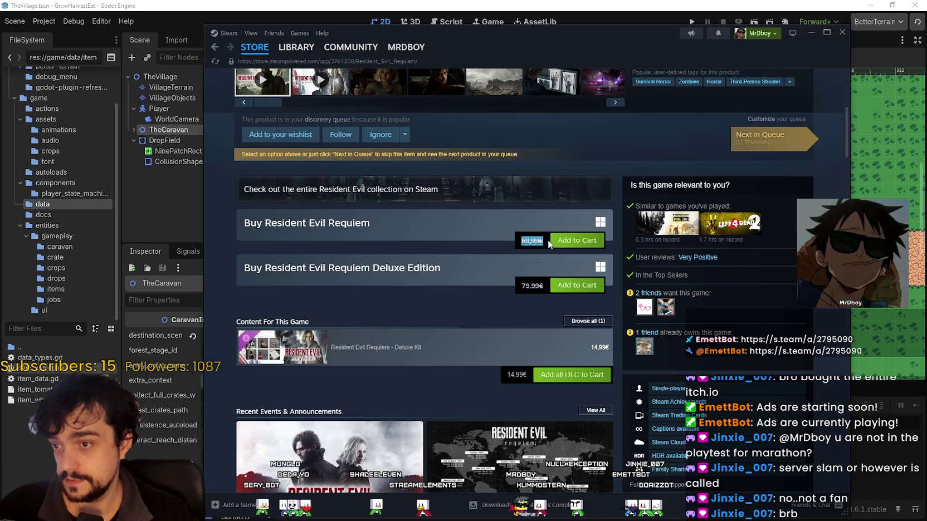
pyautogui.click(452, 295)
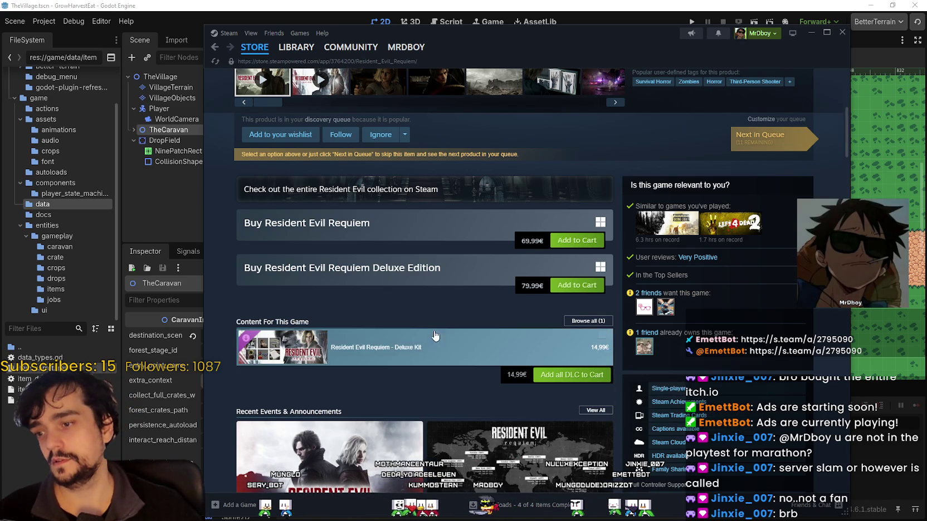
pyautogui.scroll(-2, 452, 349)
pyautogui.scroll(-2, 439, 347)
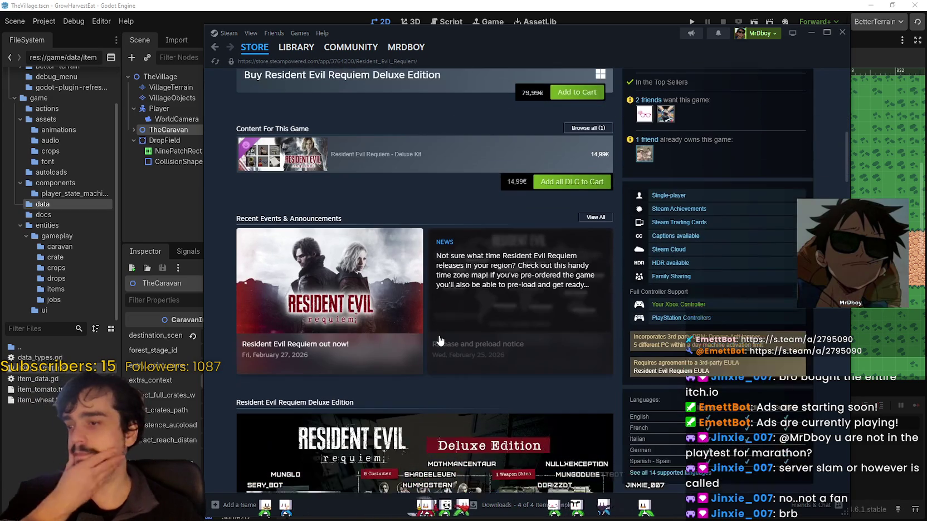
pyautogui.scroll(-6, 517, 377)
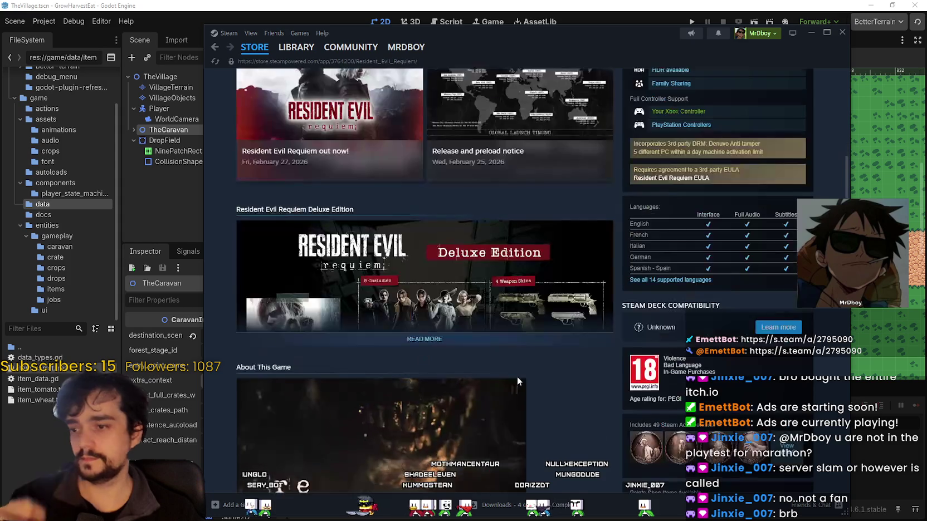
pyautogui.scroll(-7, 512, 349)
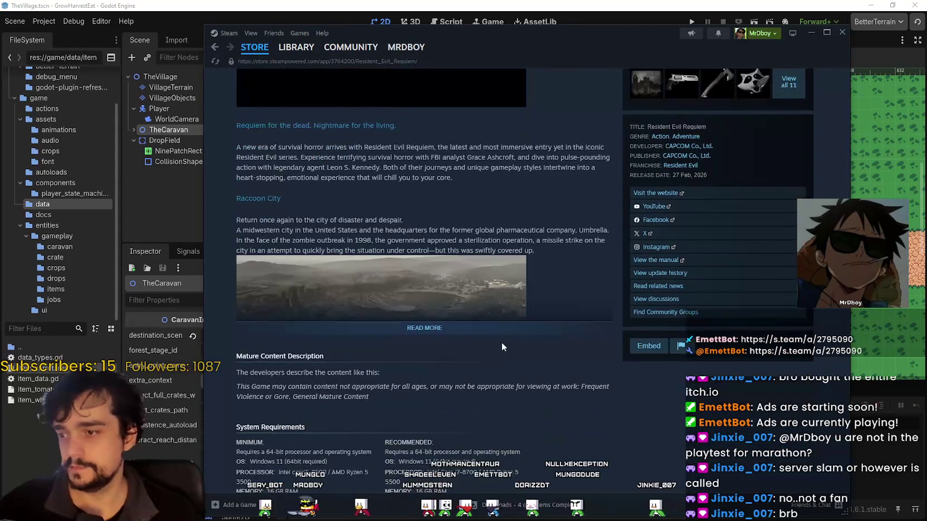
pyautogui.click(502, 334)
# Read down to the minimum requirements, then go back to the store front page
pyautogui.scroll(-6, 512, 347)
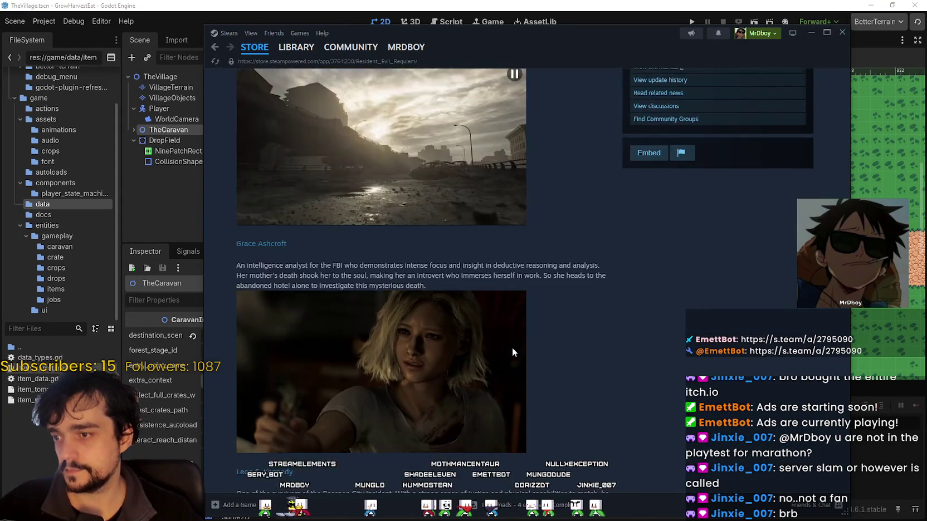
pyautogui.scroll(-4, 512, 346)
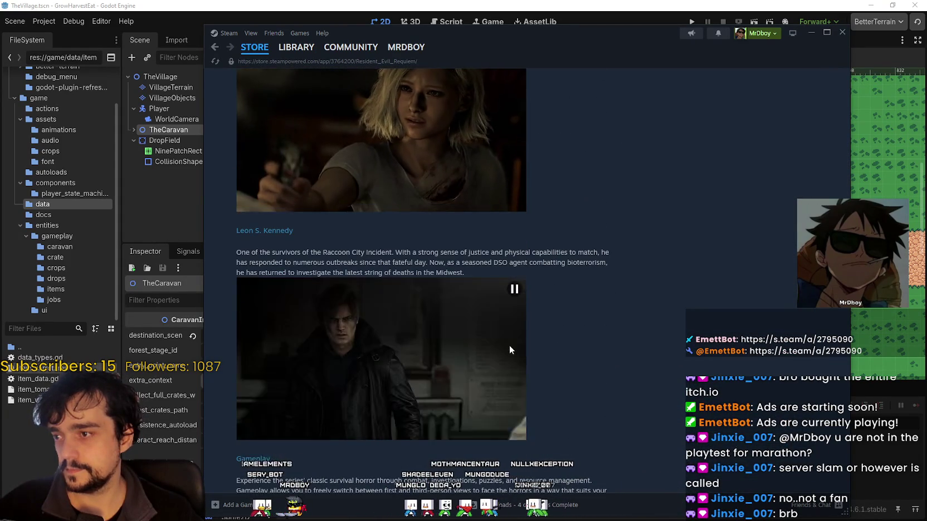
pyautogui.scroll(-4, 509, 345)
pyautogui.scroll(-4, 509, 344)
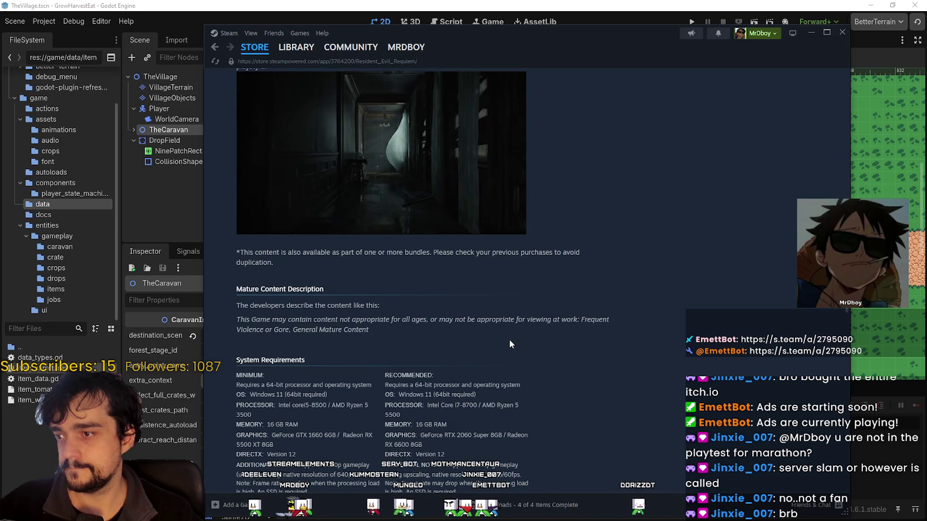
pyautogui.scroll(-4, 509, 342)
pyautogui.moveTo(264, 52)
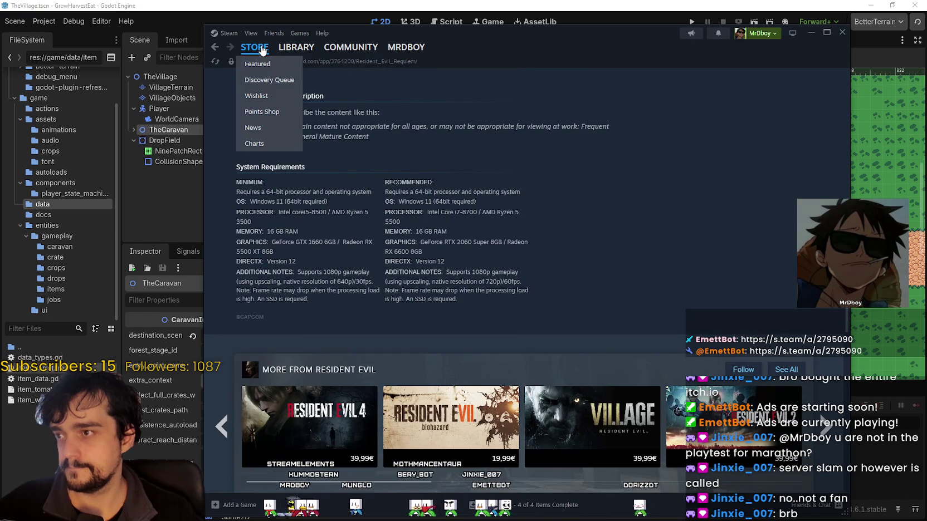
pyautogui.moveTo(238, 217)
pyautogui.mouseDown()
pyautogui.moveTo(334, 283)
pyautogui.moveTo(312, 298)
pyautogui.mouseUp()
pyautogui.click(312, 267)
pyautogui.click(255, 47)
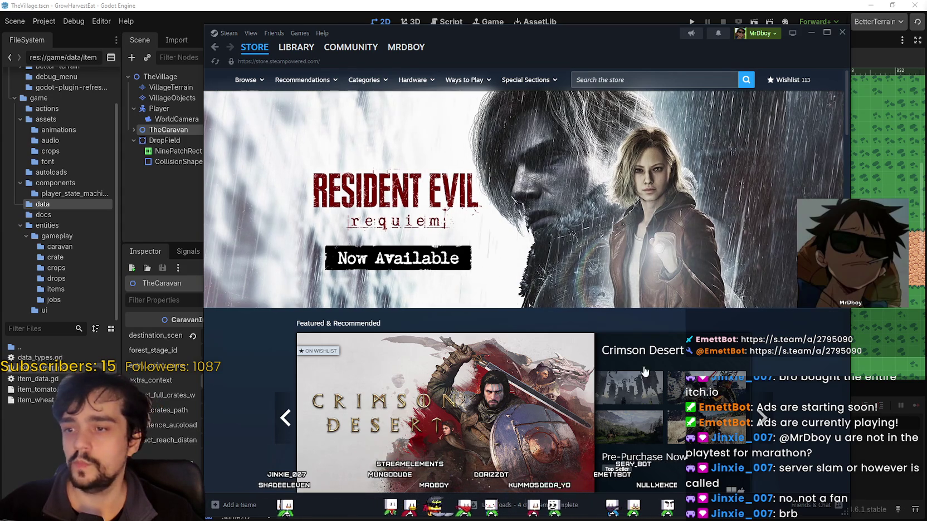
# Open the featured Crimson Desert store page and view its fourth screenshot
pyautogui.scroll(-3, 609, 349)
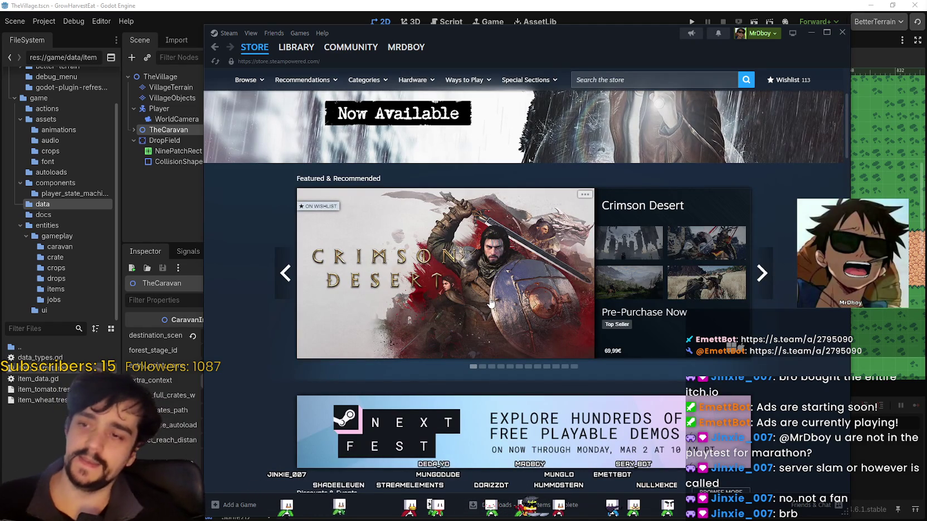
pyautogui.click(485, 299)
pyautogui.scroll(-2, 454, 334)
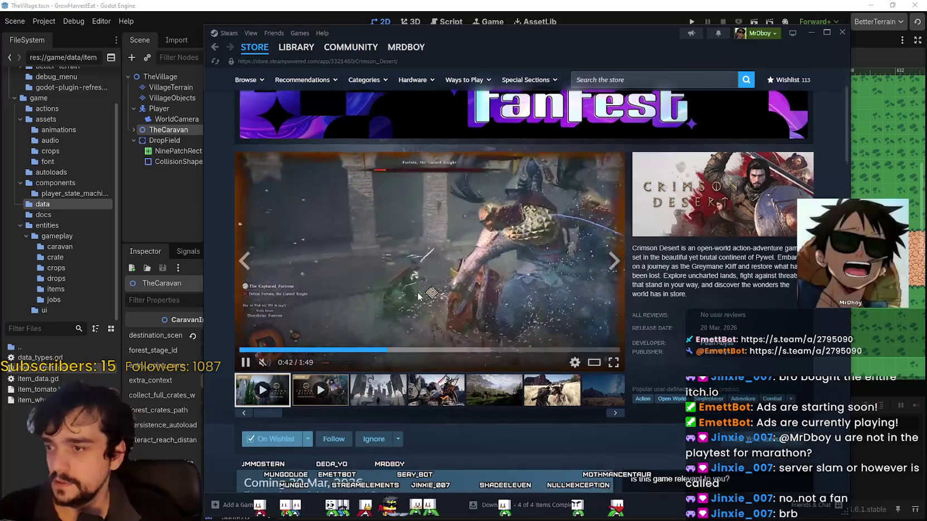
pyautogui.click(427, 383)
# Scroll Crimson Desert's page past Mature Content to the minimum system requirements
pyautogui.scroll(-15, 427, 383)
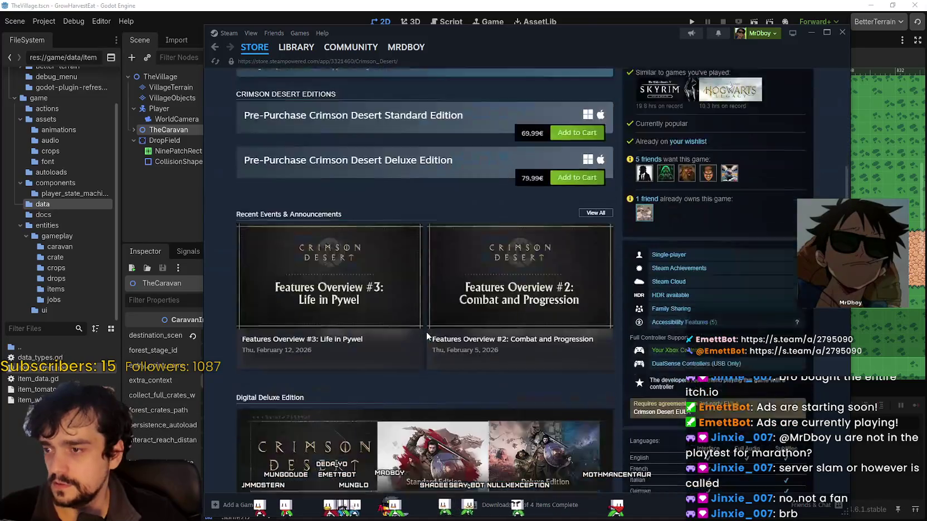
pyautogui.scroll(-3, 425, 332)
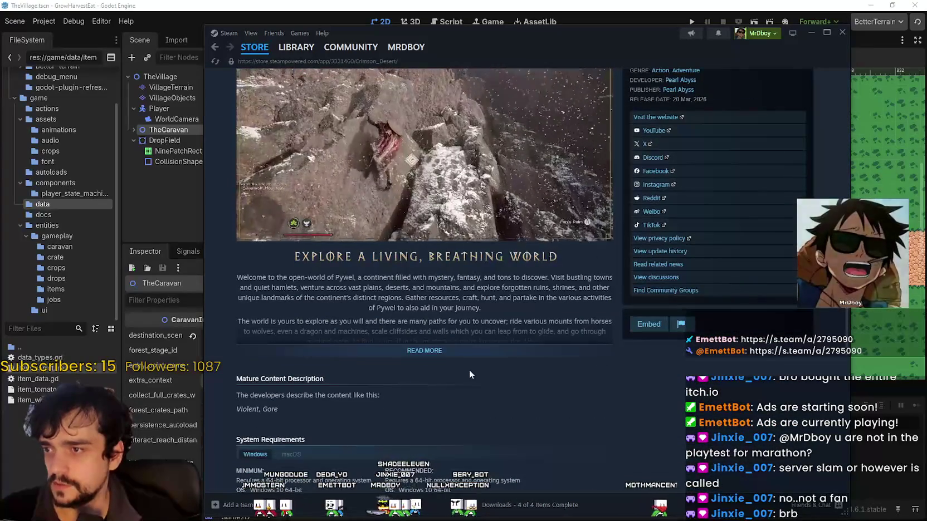
pyautogui.tripleClick(469, 370)
pyautogui.scroll(-3, 447, 324)
pyautogui.moveTo(255, 288)
pyautogui.mouseDown()
pyautogui.moveTo(285, 374)
pyautogui.moveTo(327, 346)
pyautogui.mouseUp()
pyautogui.click(343, 329)
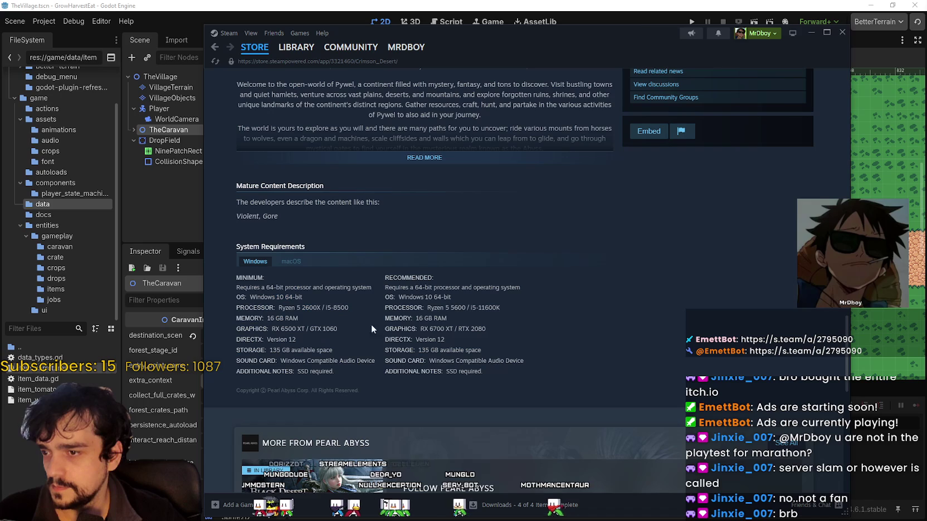
# Highlight the recommended graphics line (RX 6700 XT / RTX 2080)
pyautogui.moveTo(507, 326)
pyautogui.mouseDown()
pyautogui.moveTo(239, 337)
pyautogui.moveTo(520, 337)
pyautogui.moveTo(277, 307)
pyautogui.moveTo(506, 329)
pyautogui.moveTo(306, 317)
pyautogui.mouseUp()
pyautogui.moveTo(366, 318)
pyautogui.mouseDown()
pyautogui.moveTo(533, 331)
pyautogui.moveTo(509, 340)
pyautogui.mouseUp()
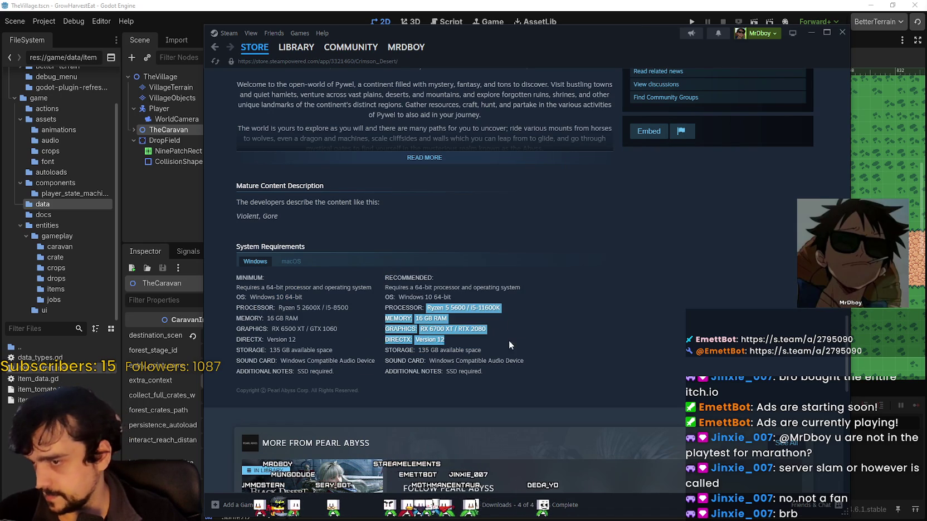
pyautogui.moveTo(565, 340); pyautogui.dragTo(504, 326)
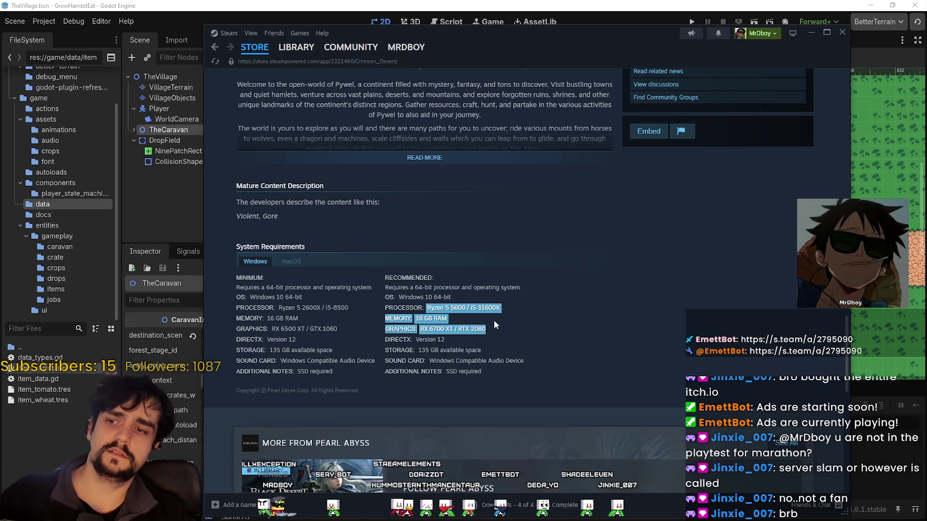
pyautogui.click(452, 309)
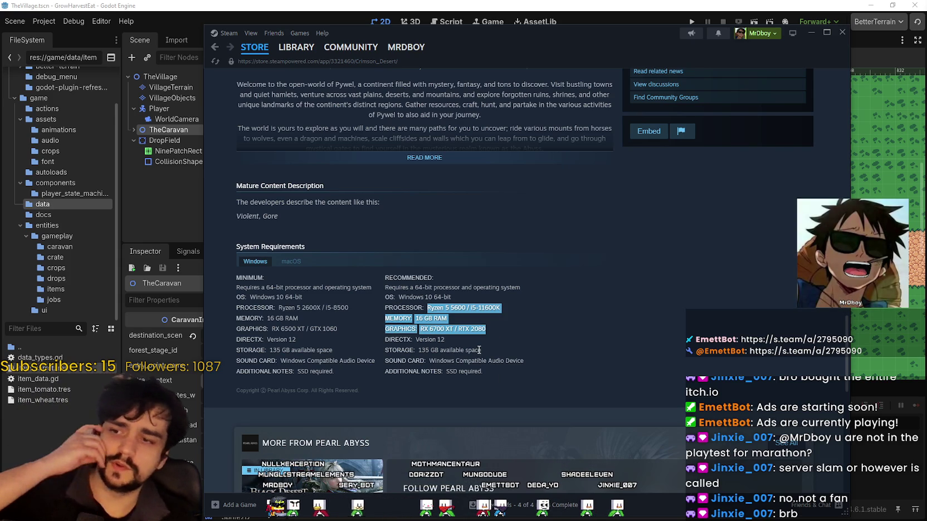
pyautogui.click(504, 316)
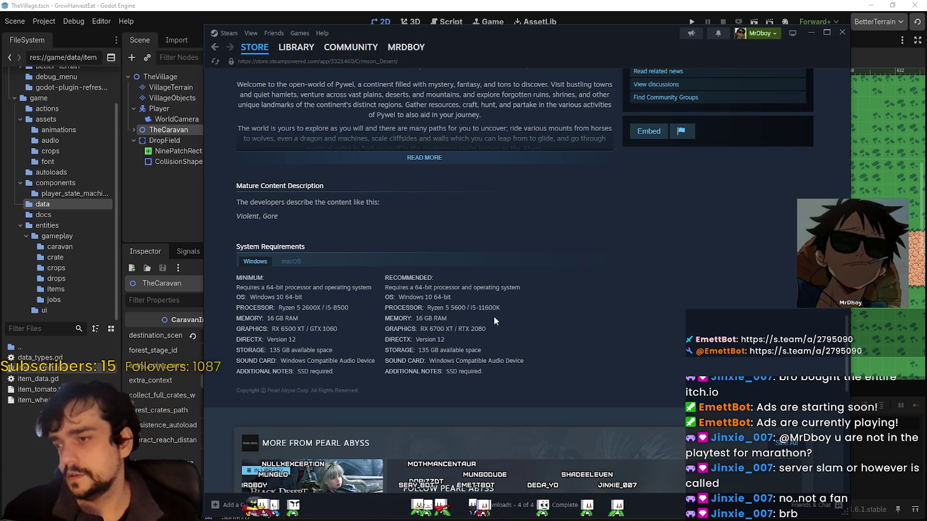
pyautogui.moveTo(384, 329)
pyautogui.mouseDown()
pyautogui.moveTo(511, 321)
pyautogui.moveTo(501, 333)
pyautogui.mouseUp()
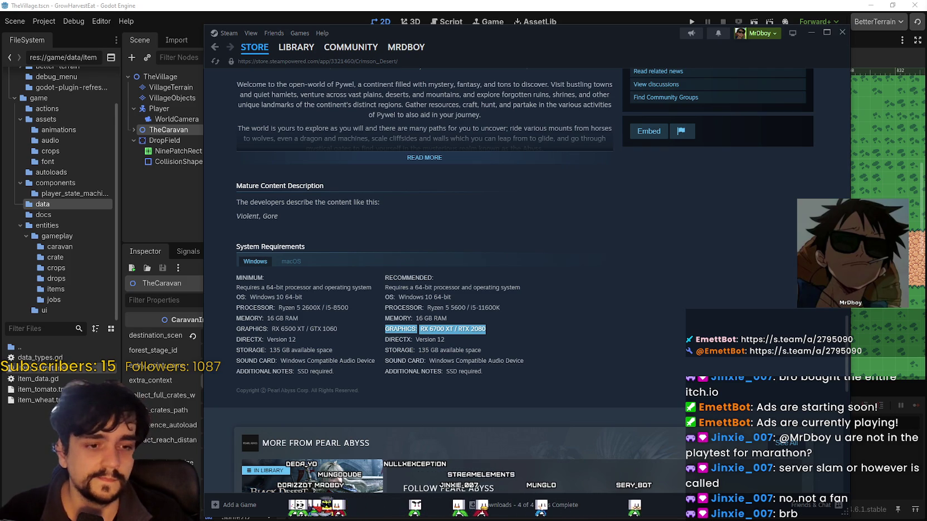
pyautogui.hotkey('alt', 'Tab')
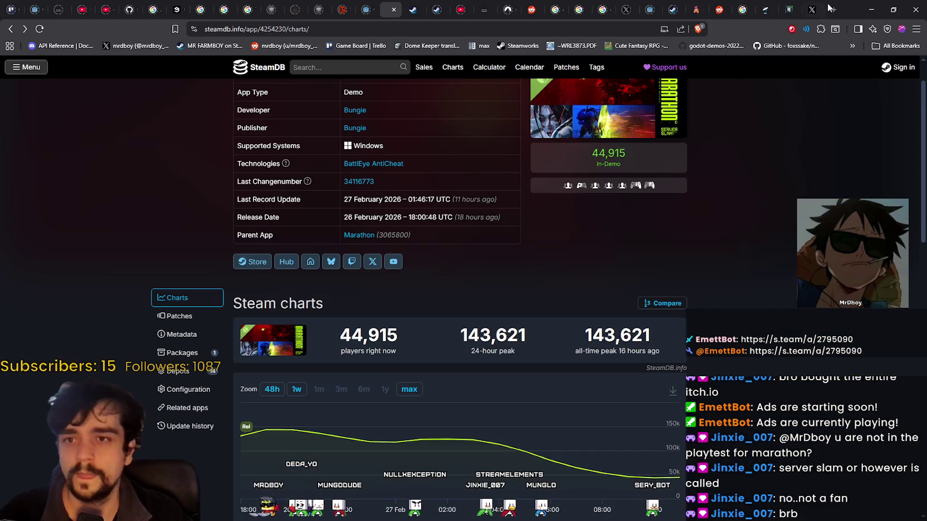
pyautogui.click(835, 9)
pyautogui.write('compare gpus')
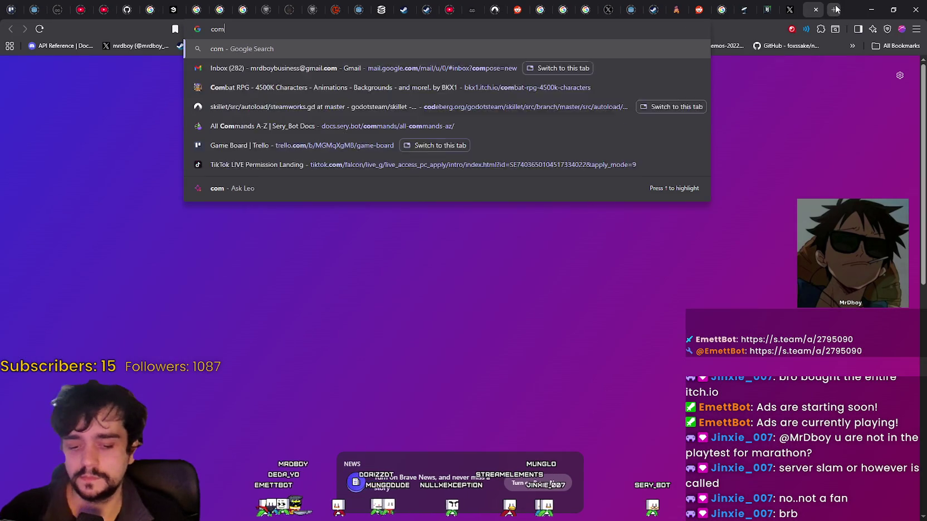
pyautogui.press('Return')
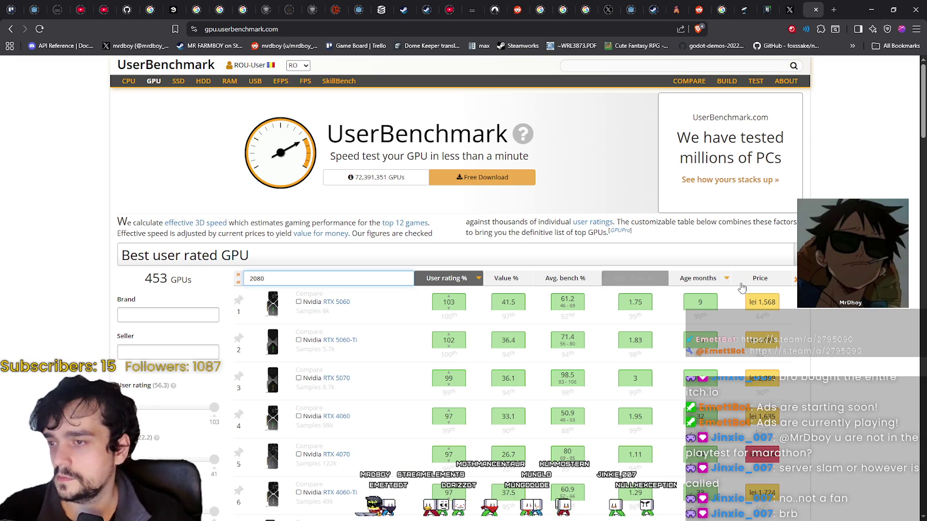
pyautogui.scroll(-2, 372, 393)
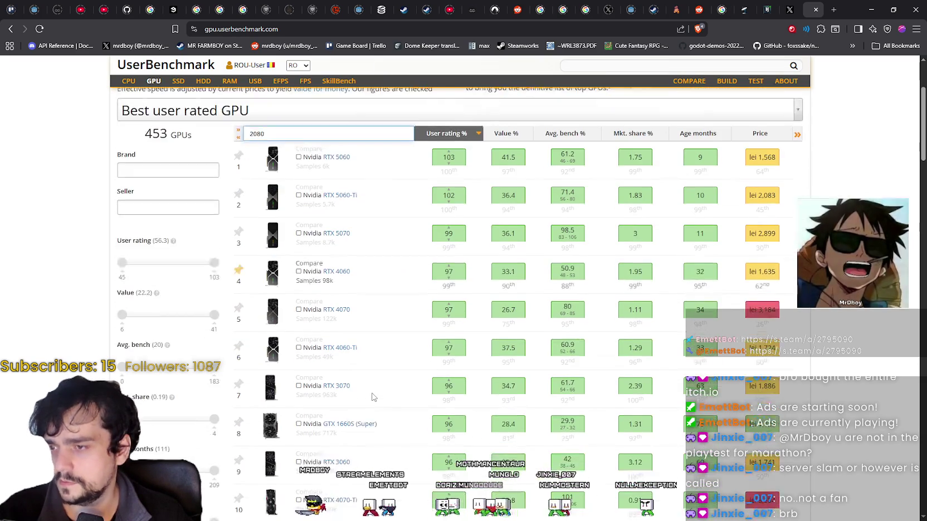
pyautogui.press('Return')
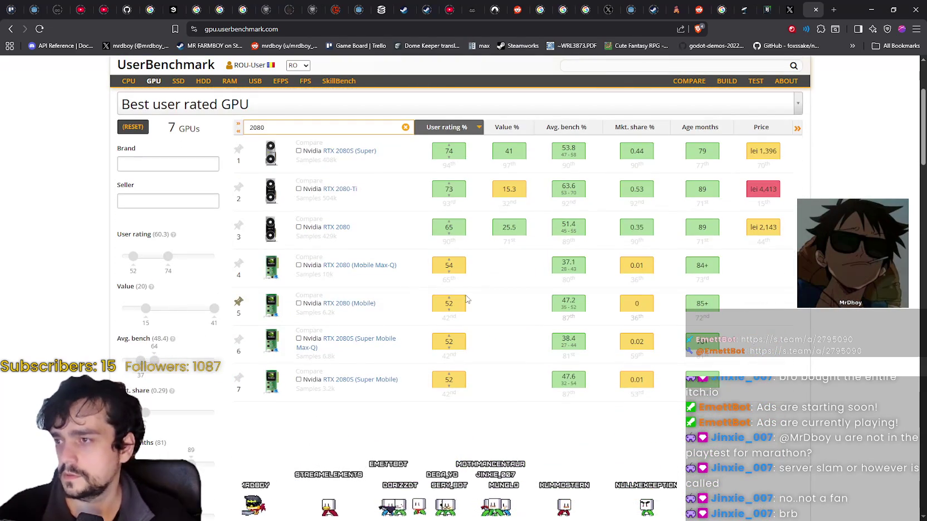
pyautogui.rightClick(343, 227)
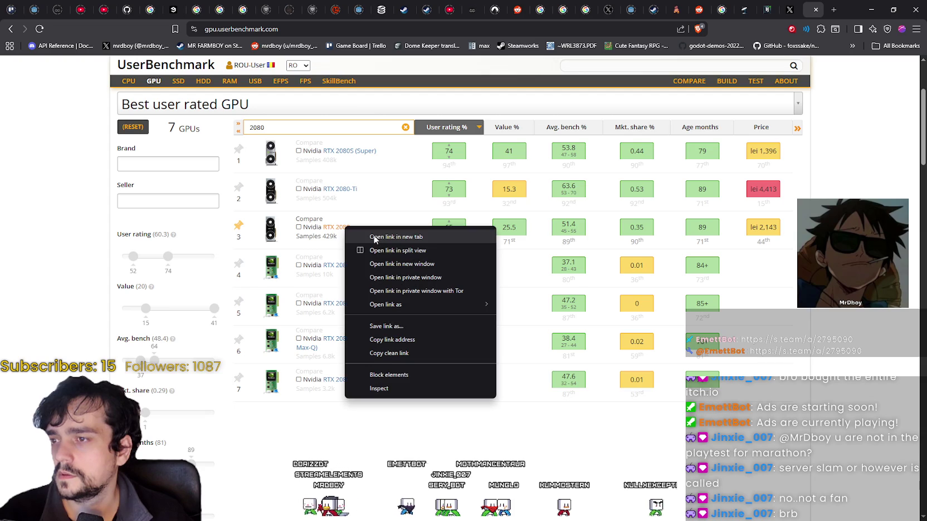
pyautogui.click(334, 228)
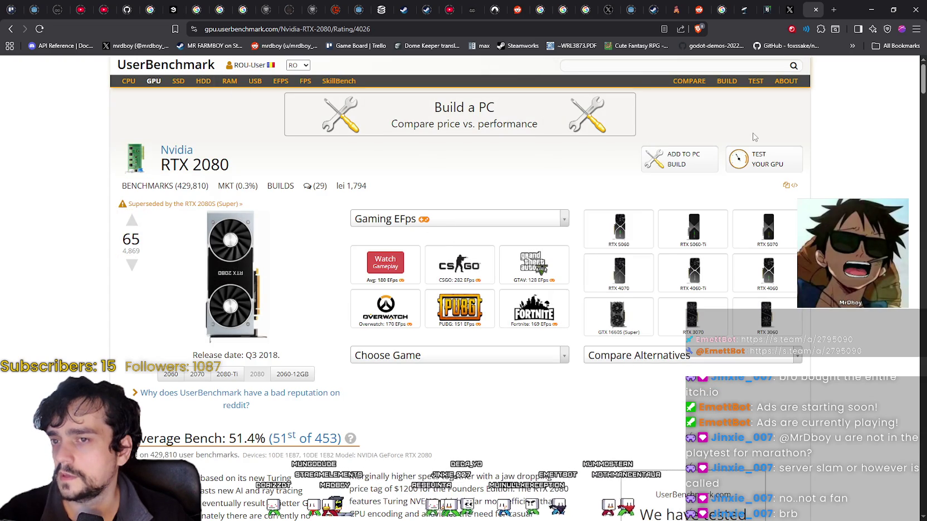
pyautogui.scroll(-2, 752, 134)
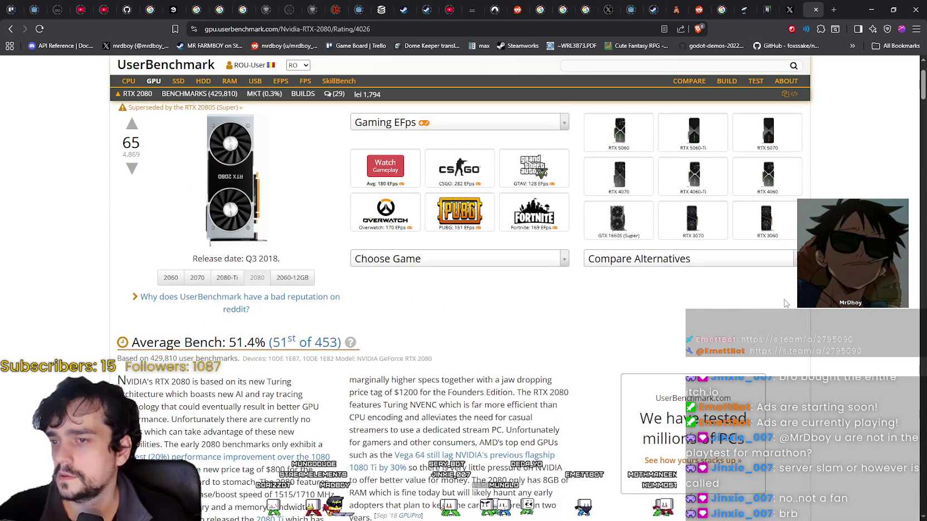
pyautogui.click(706, 261)
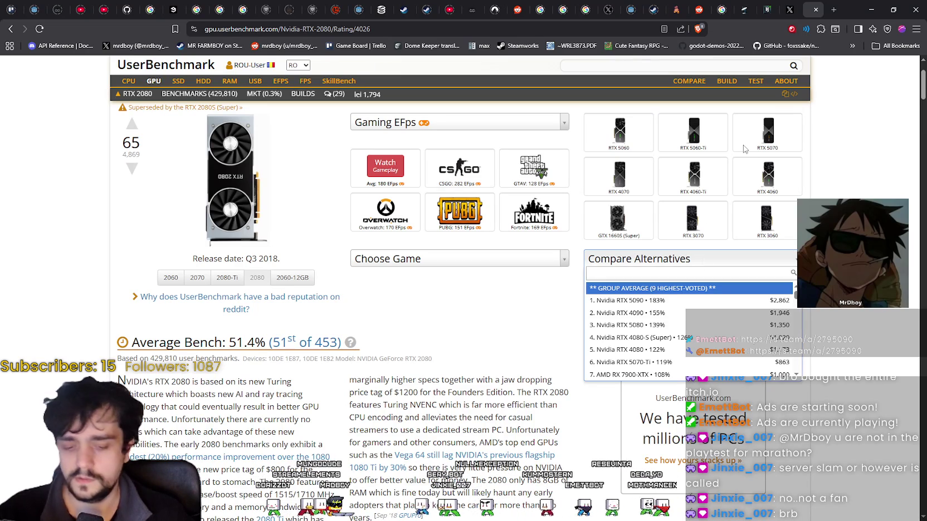
pyautogui.write('3060')
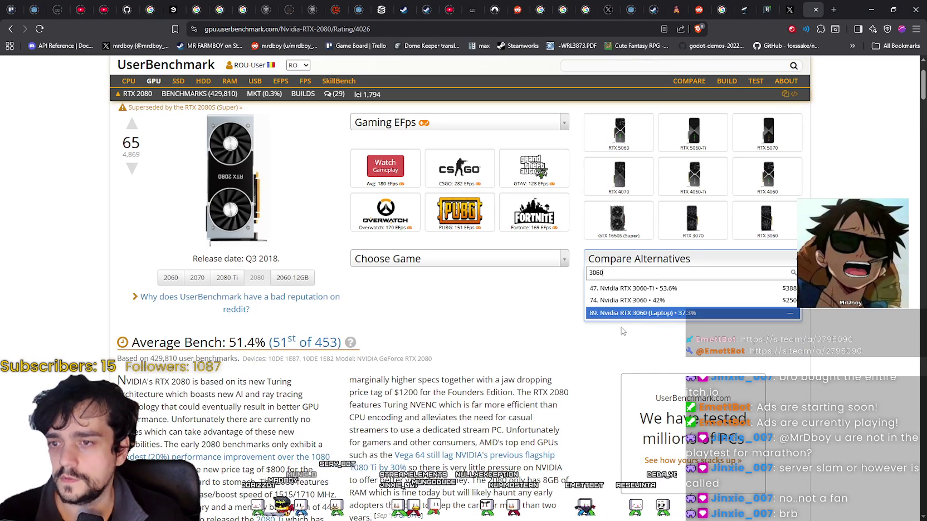
pyautogui.click(619, 301)
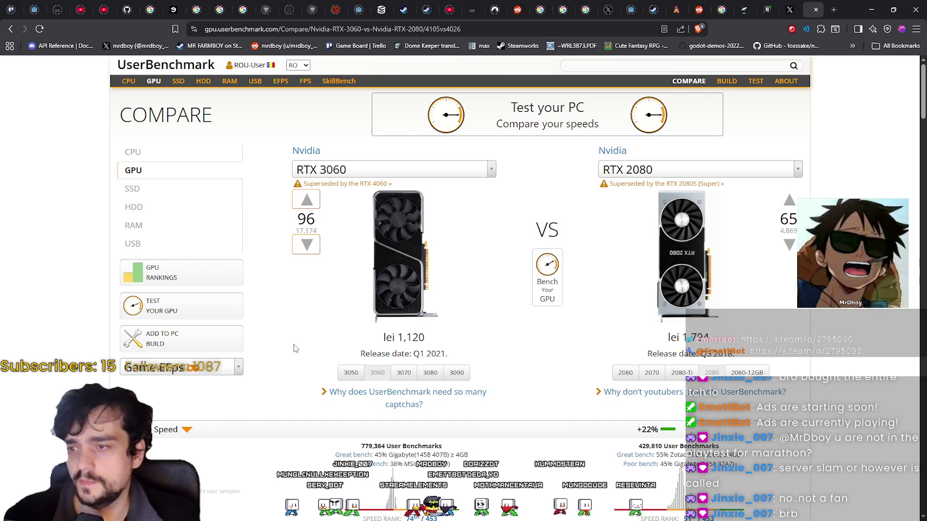
pyautogui.scroll(-3, 304, 339)
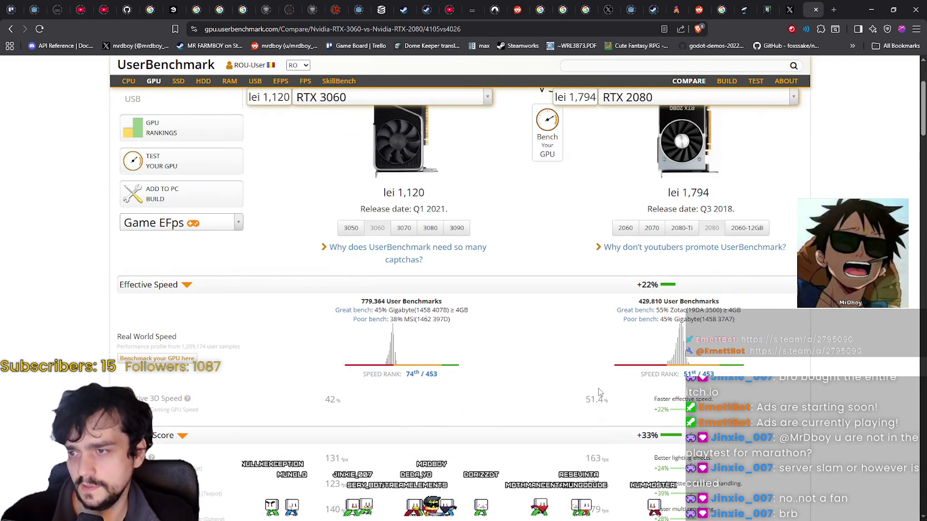
pyautogui.scroll(-3, 600, 393)
pyautogui.scroll(2, 599, 389)
pyautogui.scroll(-7, 668, 384)
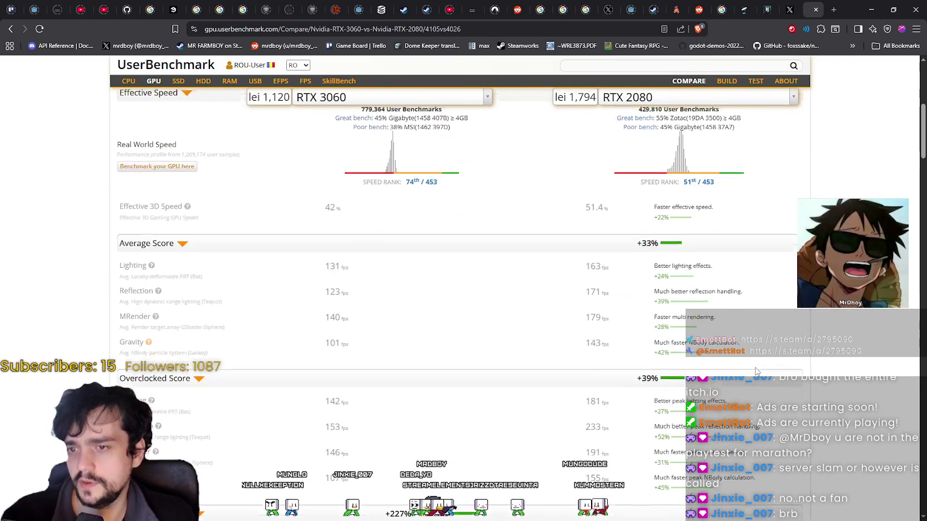
pyautogui.scroll(-10, 751, 375)
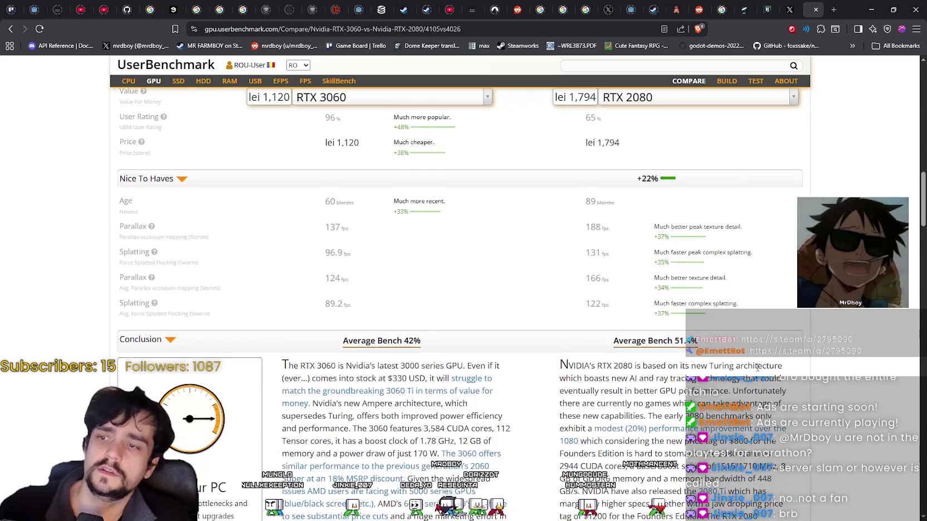
pyautogui.scroll(10, 782, 356)
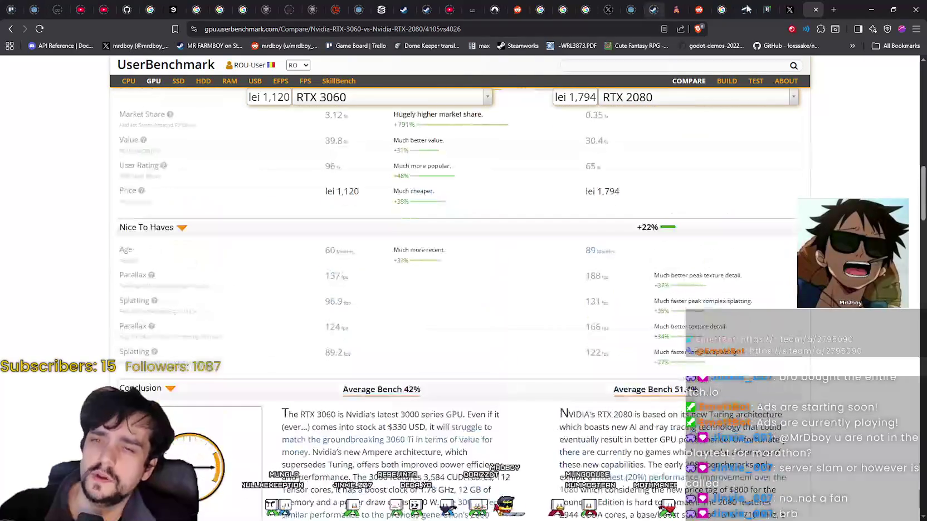
pyautogui.click(817, 10)
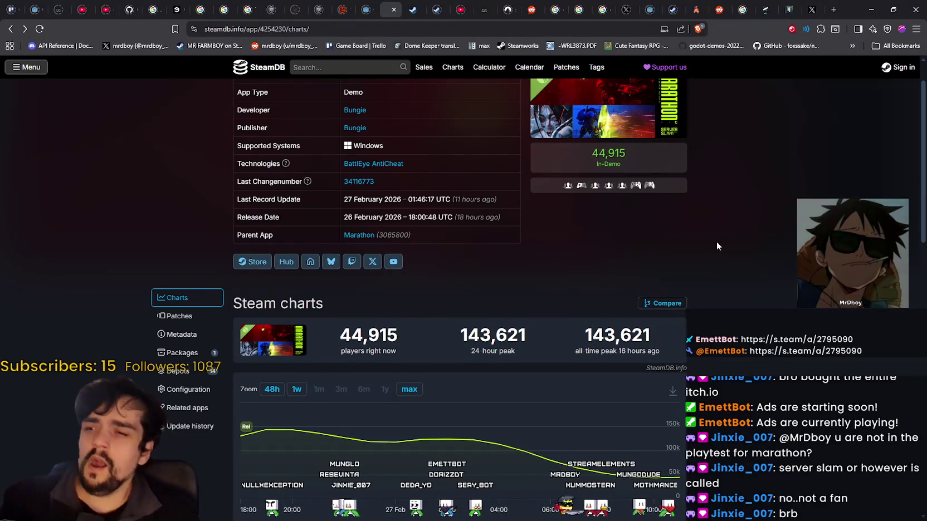
pyautogui.scroll(1, 730, 224)
pyautogui.rightClick(742, 234)
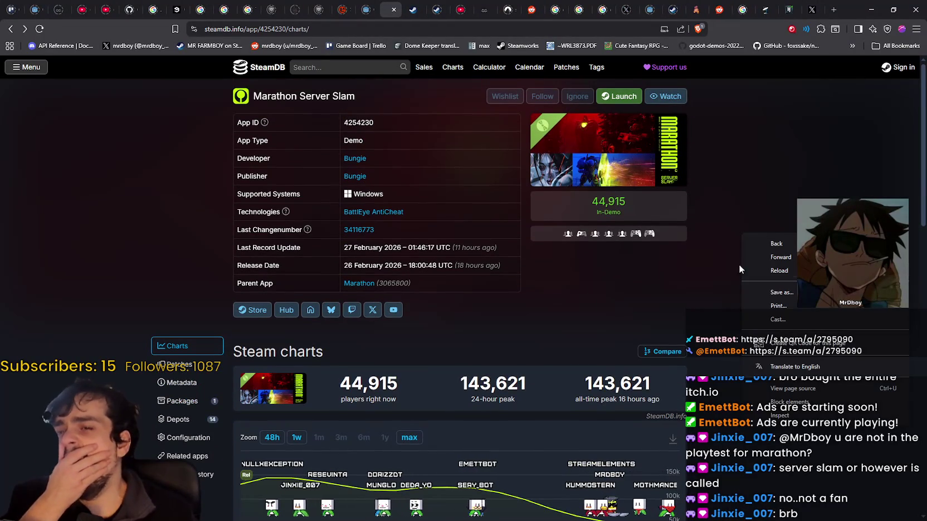
pyautogui.click(772, 275)
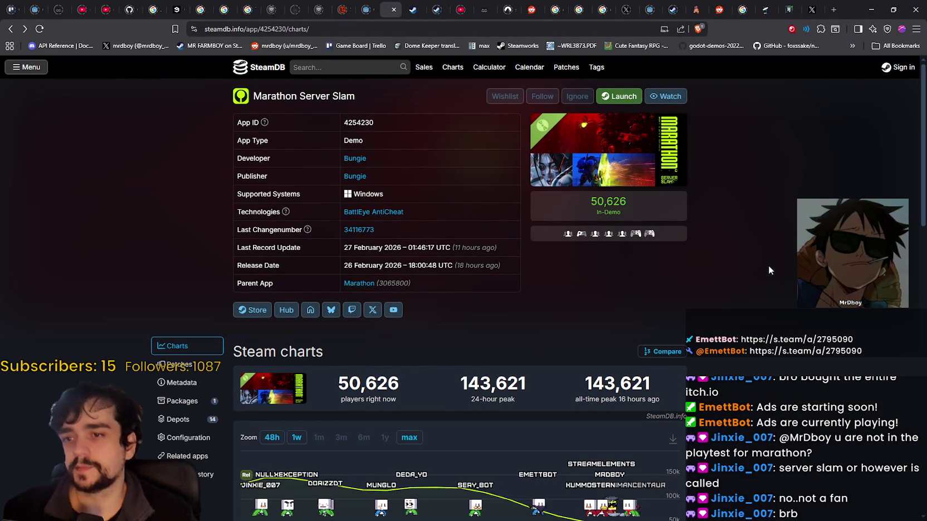
pyautogui.click(873, 7)
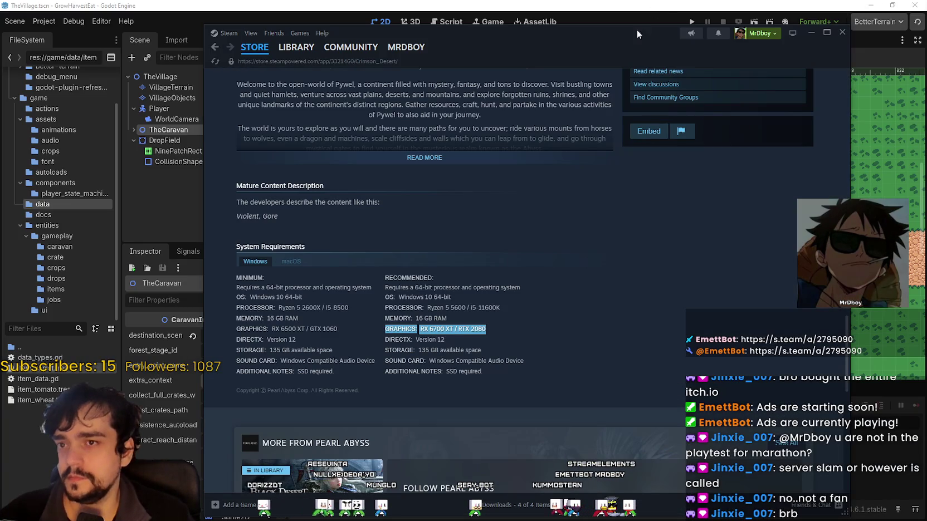
# Open MR FARMBOY's Bugs & Technical Issues forum from the Library, then minimize Steam
pyautogui.scroll(10, 574, 289)
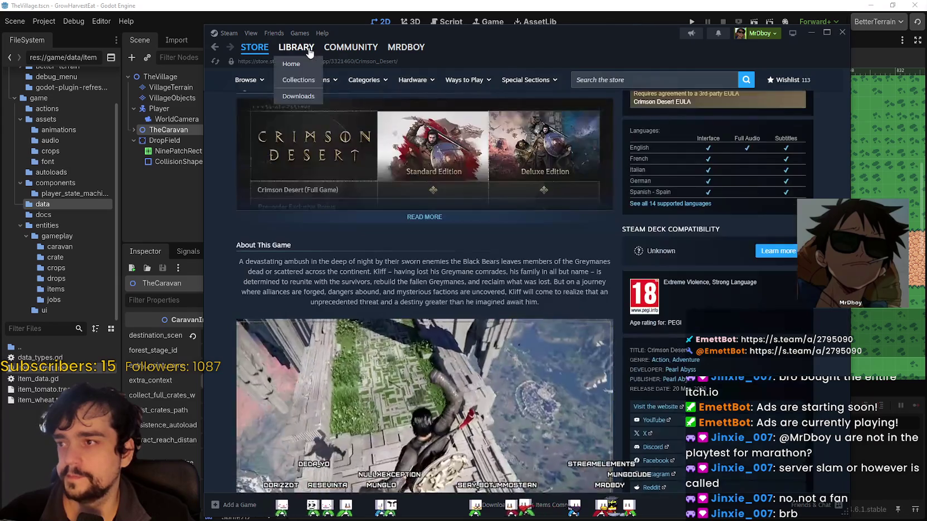
pyautogui.click(295, 46)
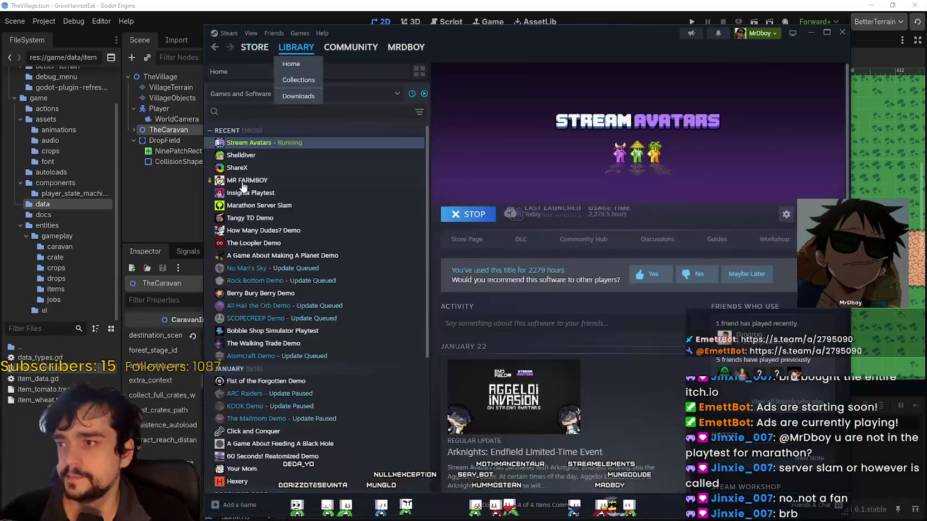
pyautogui.click(252, 180)
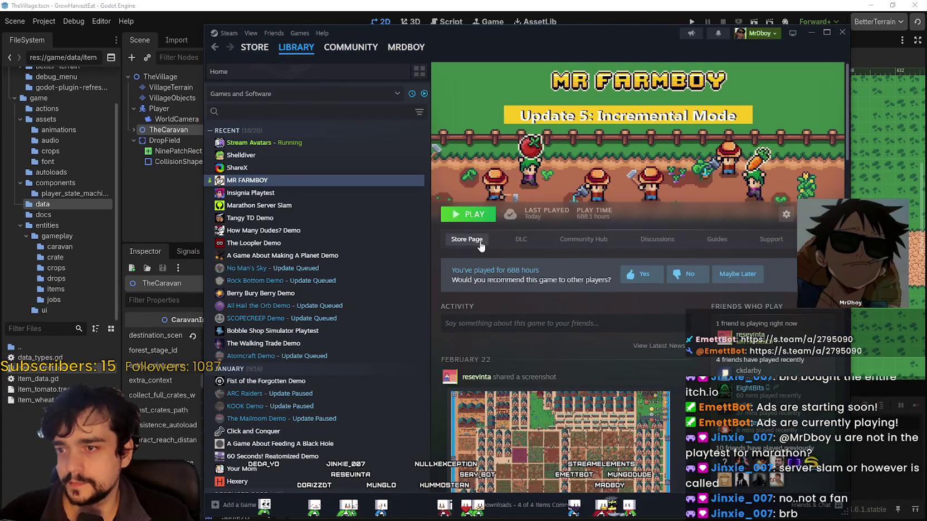
pyautogui.click(570, 244)
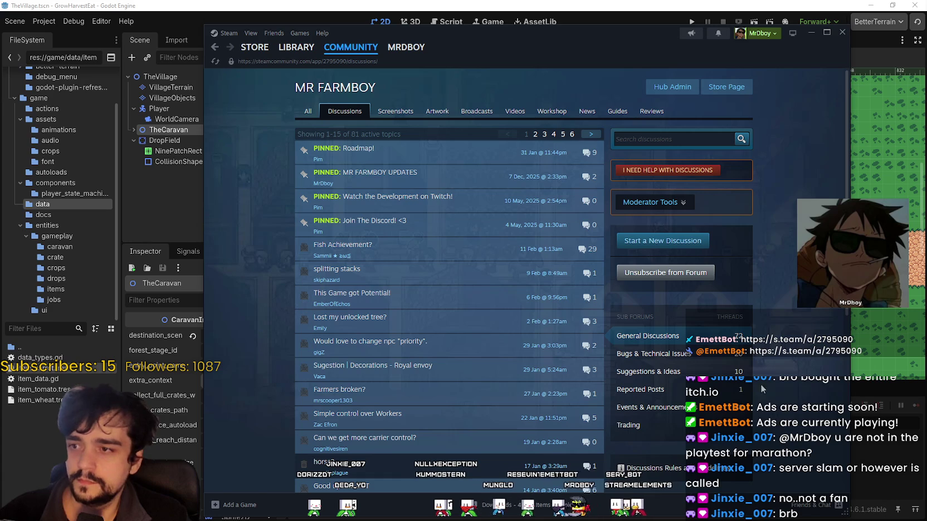
pyautogui.click(651, 355)
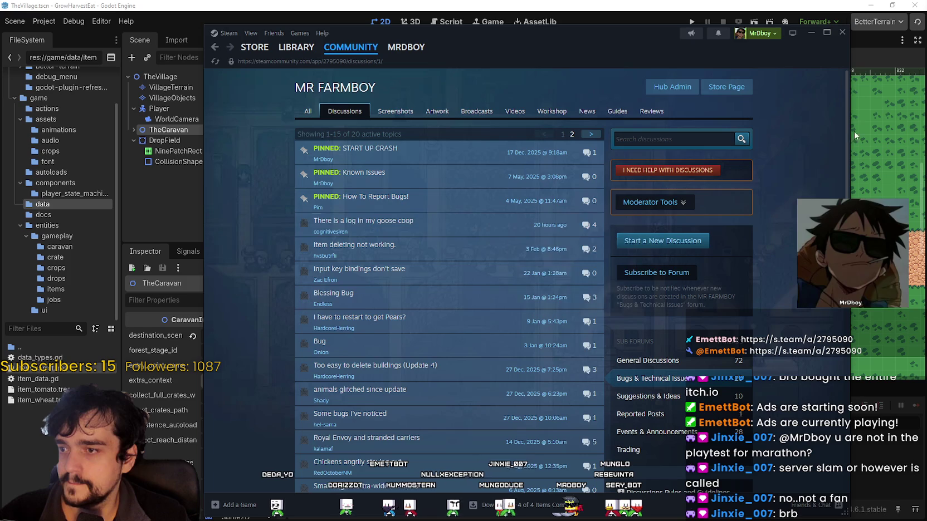
pyautogui.click(843, 32)
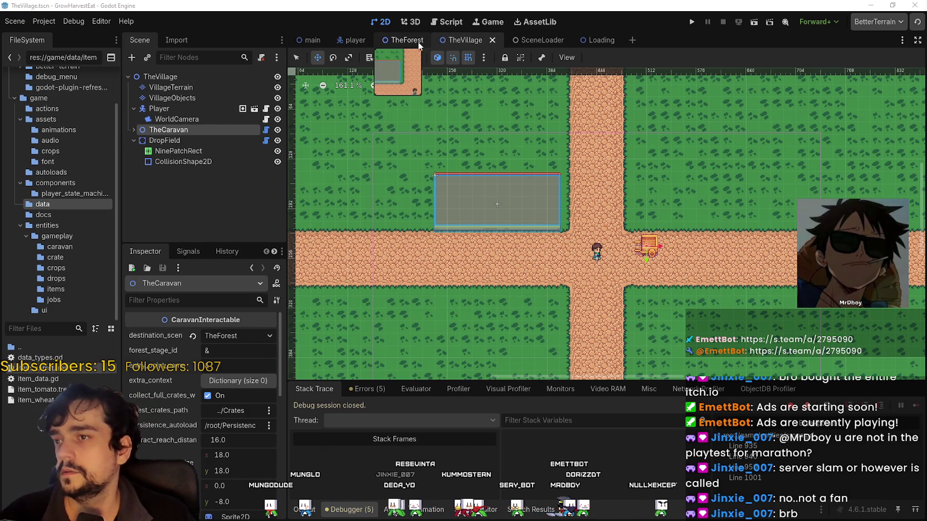
# Switch to TheForest and open crops.gd at _resolve_delivery_texture_for_item
pyautogui.click(411, 47)
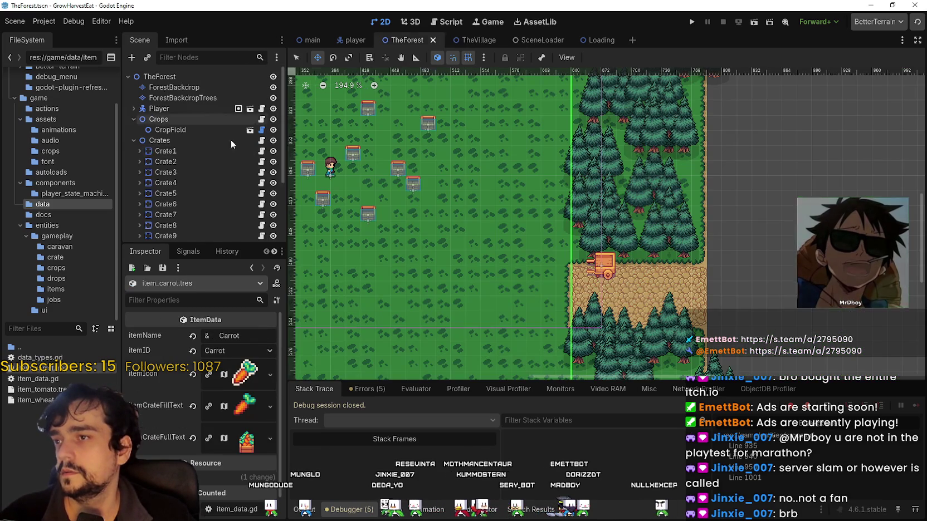
pyautogui.click(261, 119)
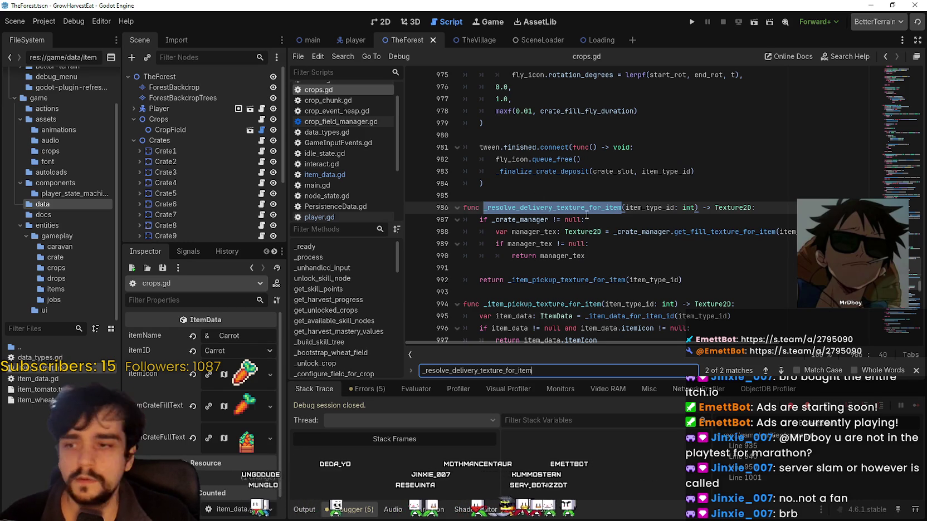
pyautogui.scroll(-3, 497, 166)
pyautogui.scroll(-6, 498, 166)
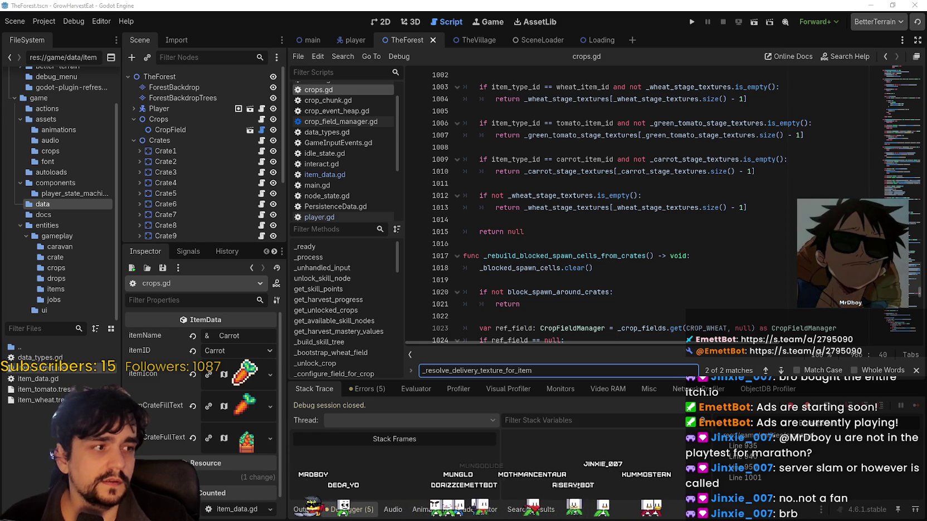
# Edit the lines after return null and the blank line before the spawn-cells function, then save crops.gd
pyautogui.click(642, 229)
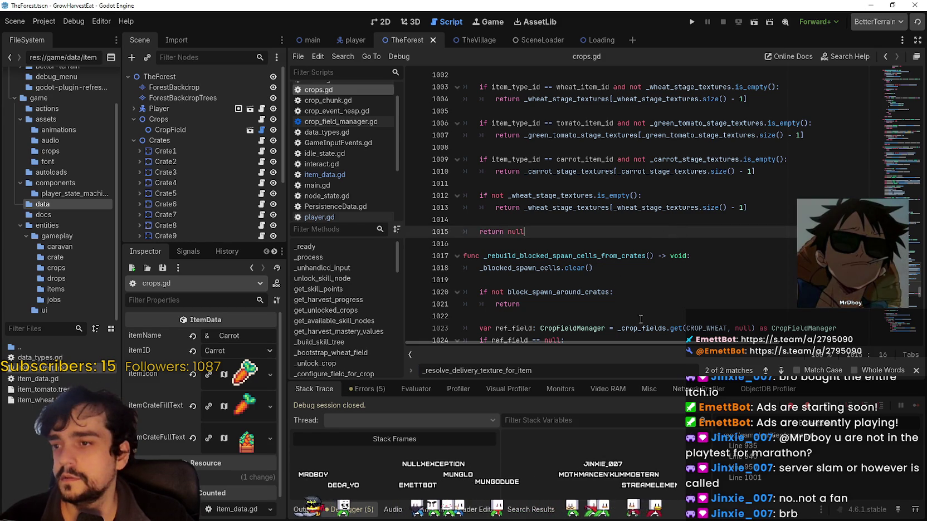
pyautogui.moveTo(571, 245)
pyautogui.mouseDown()
pyautogui.moveTo(557, 200)
pyautogui.moveTo(543, 262)
pyautogui.moveTo(529, 149)
pyautogui.mouseUp()
pyautogui.hotkey('ctrl', 'z')
pyautogui.press('Delete')
pyautogui.scroll(-1, 514, 307)
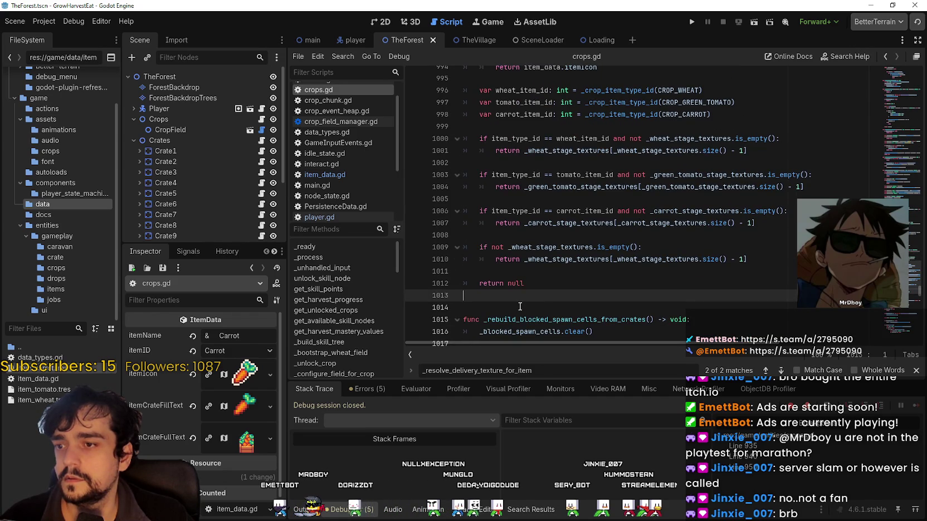
pyautogui.scroll(5, 514, 307)
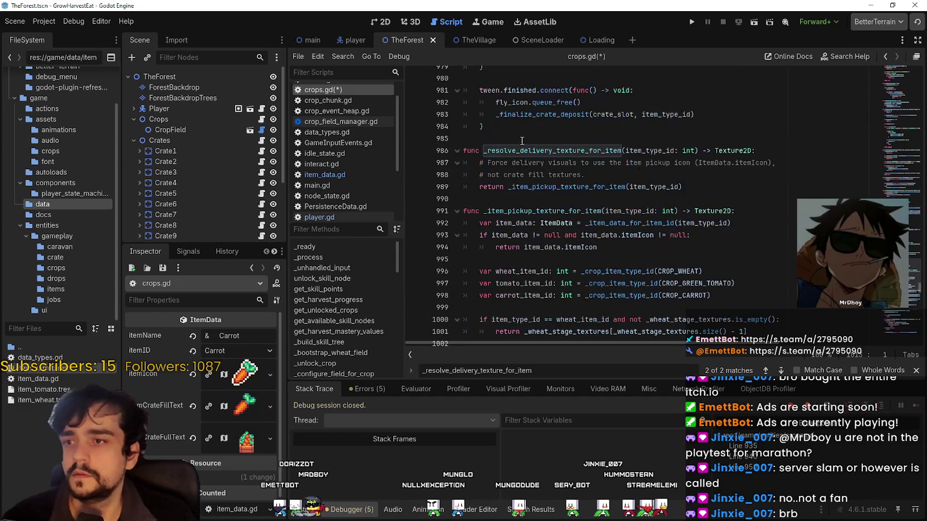
pyautogui.click(517, 187)
pyautogui.hotkey('ctrl', 's')
pyautogui.click(639, 171)
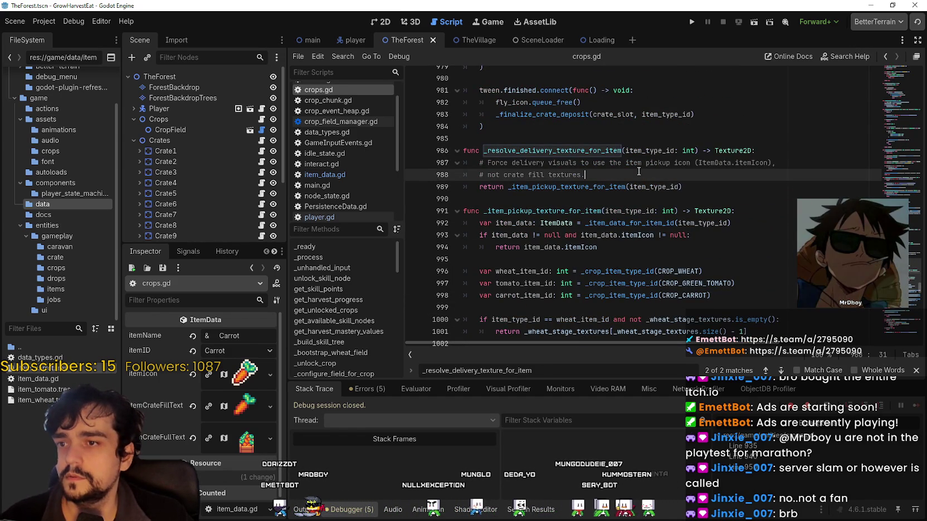
pyautogui.press('Down')
pyautogui.press('Down')
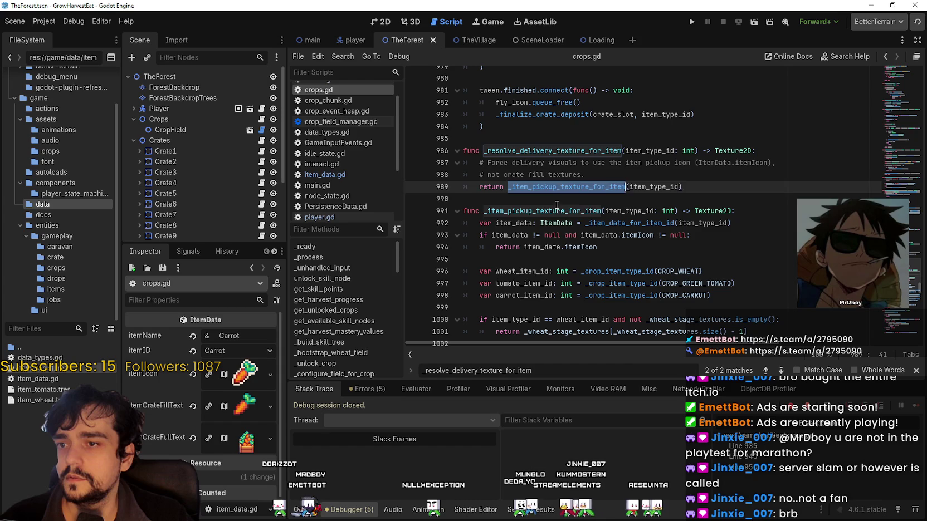
pyautogui.hotkey('ctrl', 's')
# Place the caret on the tomato texture line and run the project
pyautogui.scroll(-3, 521, 185)
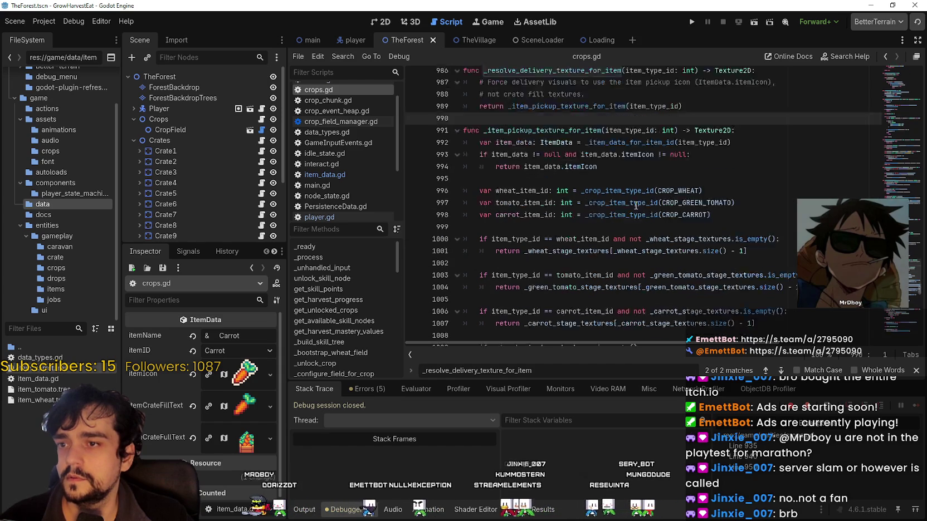
pyautogui.click(617, 259)
pyautogui.click(692, 22)
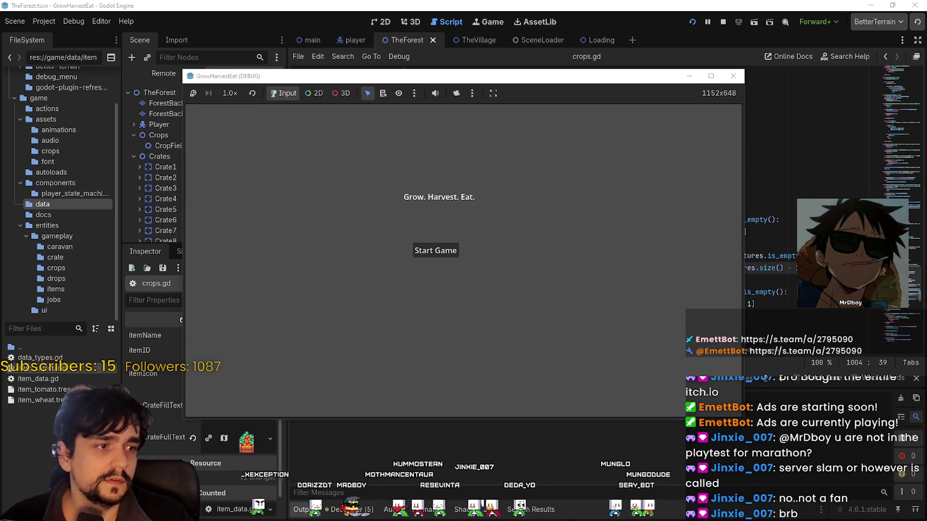
# Start a new game in a maximized window and walk onto the cart
pyautogui.click(431, 251)
pyautogui.click(711, 76)
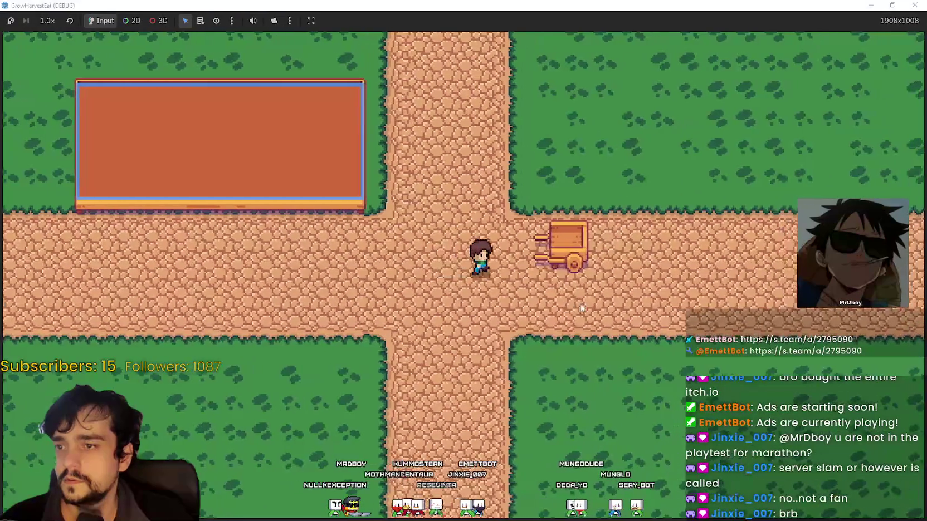
pyautogui.press('d')
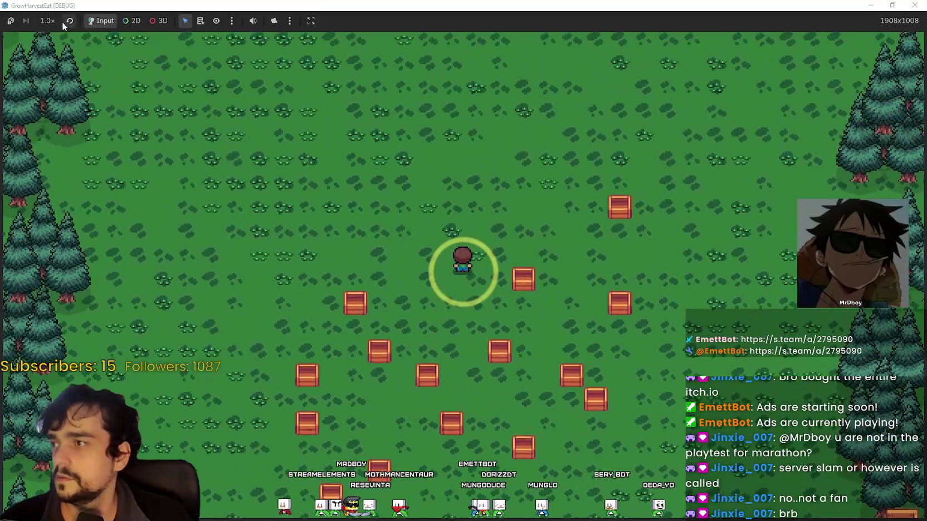
# Run the game at 8.0× speed, then return it to 1.0×
pyautogui.click(47, 20)
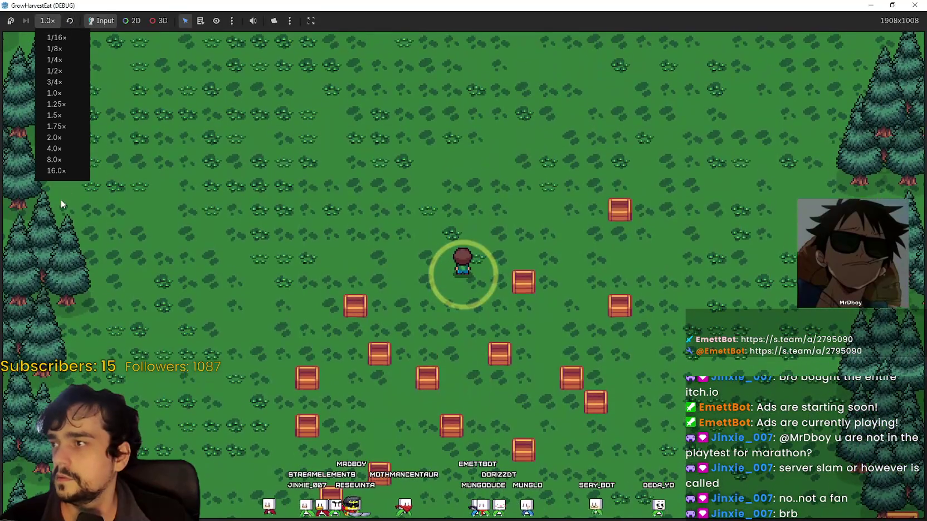
pyautogui.click(54, 159)
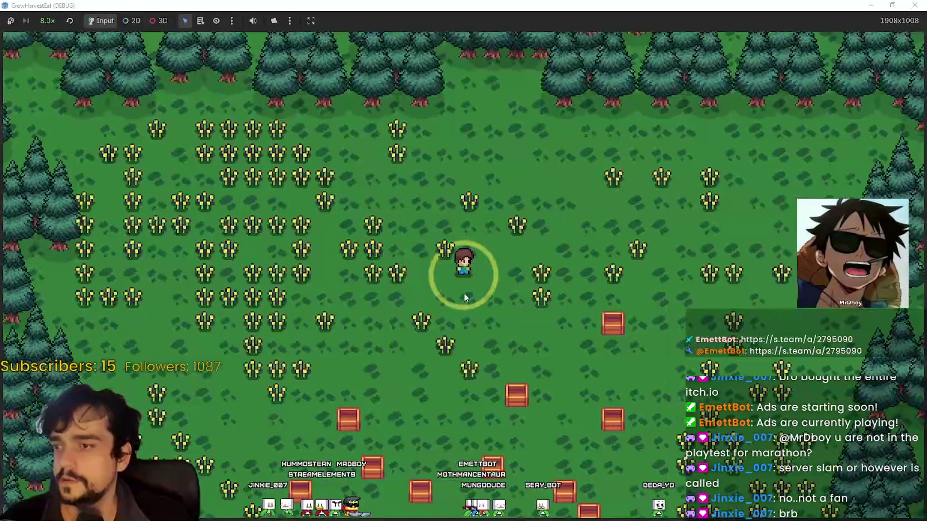
pyautogui.click(48, 21)
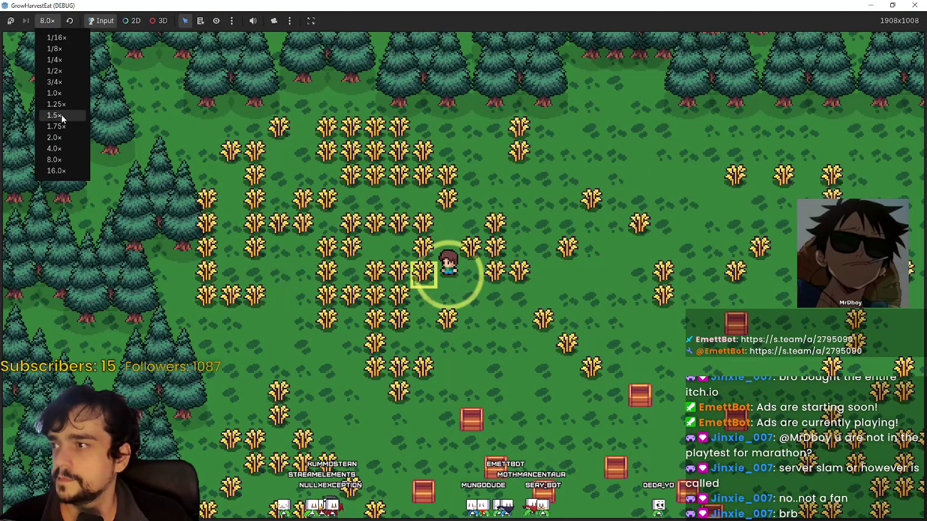
pyautogui.click(54, 93)
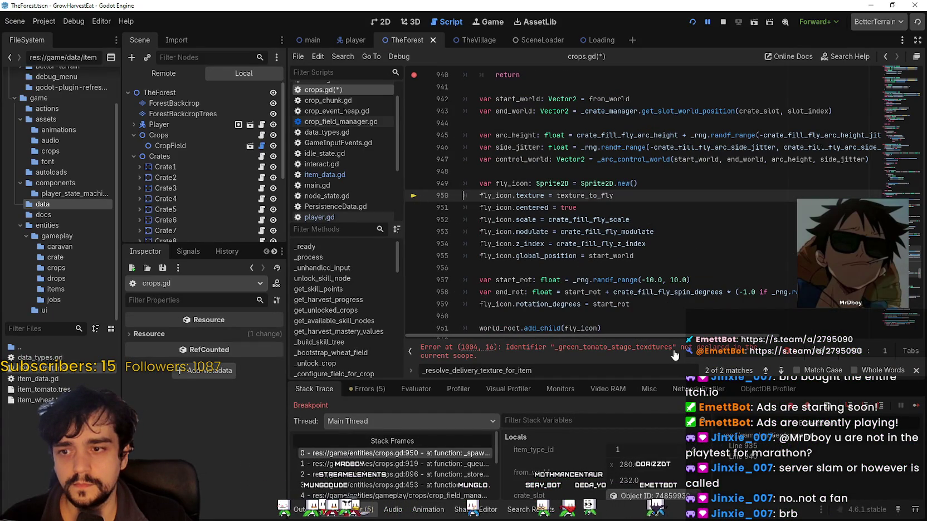
# Replace the undeclared name on line 1004 with _carrot_stage_textures from line 1007, and save
pyautogui.click(673, 351)
pyautogui.click(719, 208)
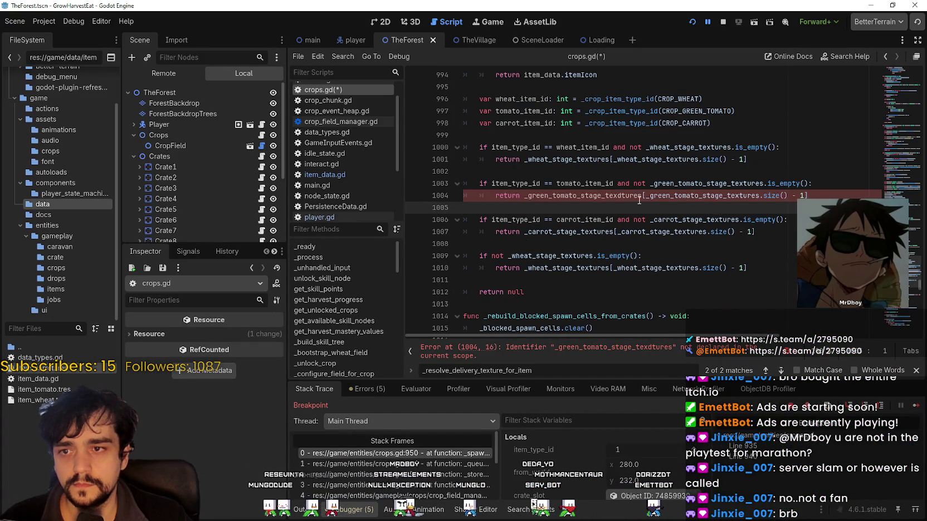
pyautogui.click(617, 196)
pyautogui.doubleClick(601, 232)
pyautogui.hotkey('ctrl', 'c')
pyautogui.doubleClick(616, 195)
pyautogui.hotkey('ctrl', 'v')
pyautogui.click(617, 210)
pyautogui.hotkey('ctrl', 's')
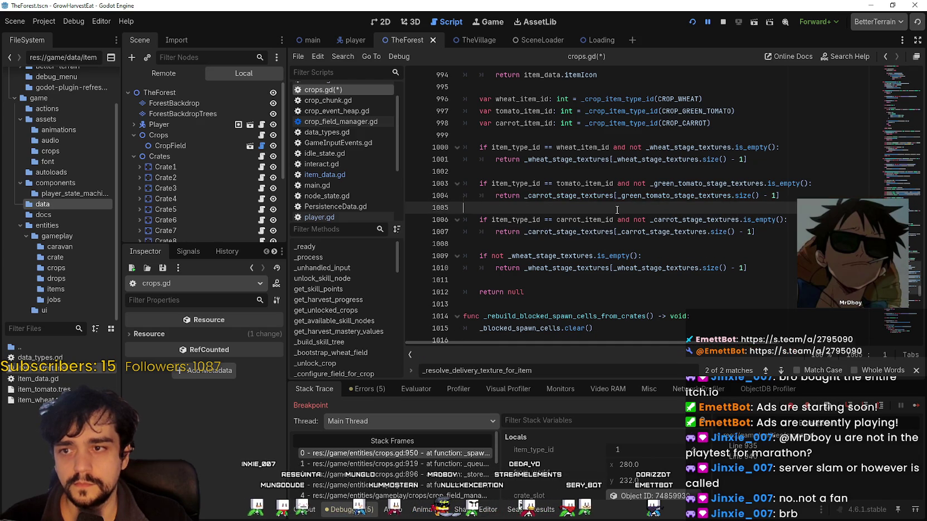
# Resume the game and harvest wheat while walking through the field
pyautogui.click(918, 410)
pyautogui.press('s')
pyautogui.press('e')
pyautogui.press('d')
pyautogui.press('s')
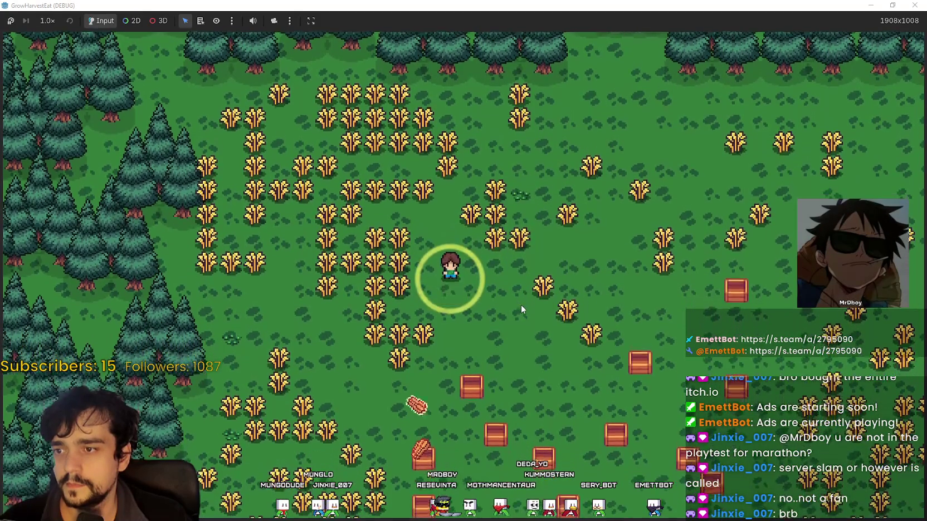
pyautogui.press('d')
pyautogui.press('s')
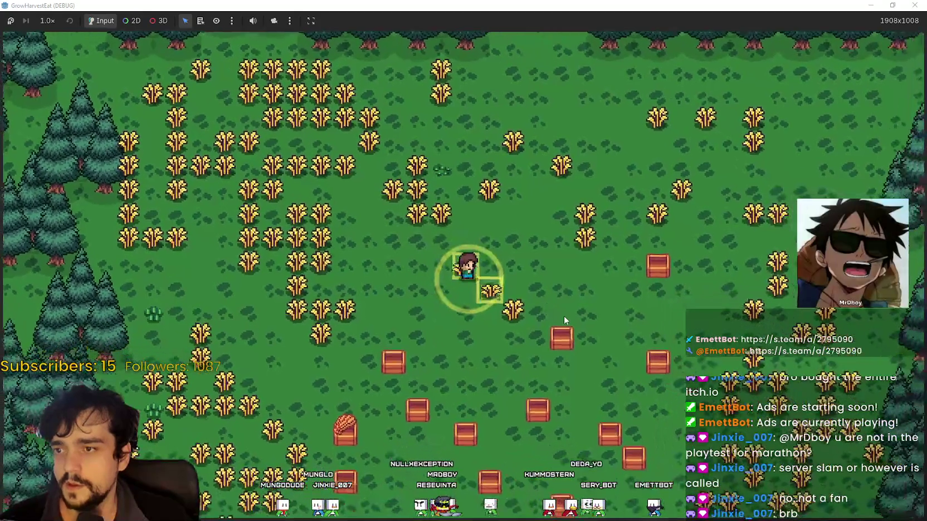
pyautogui.press('w')
pyautogui.press('a')
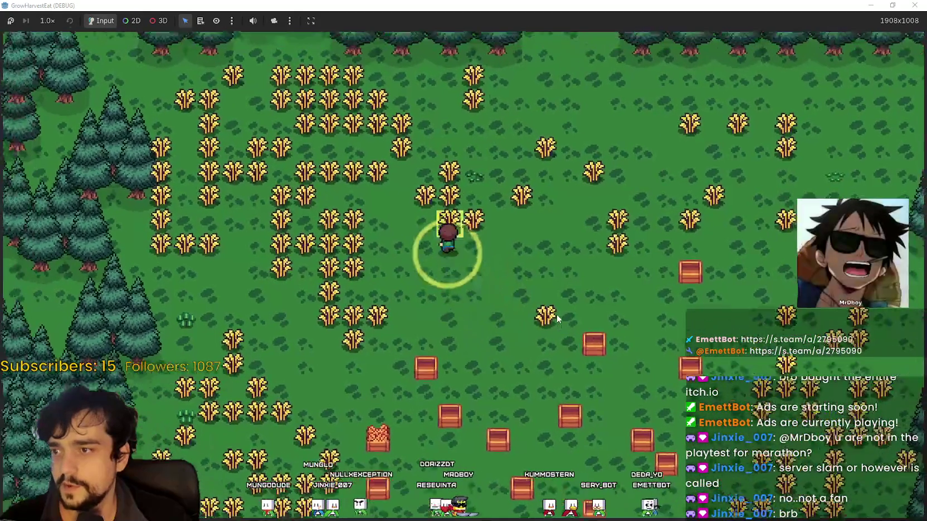
pyautogui.press('e')
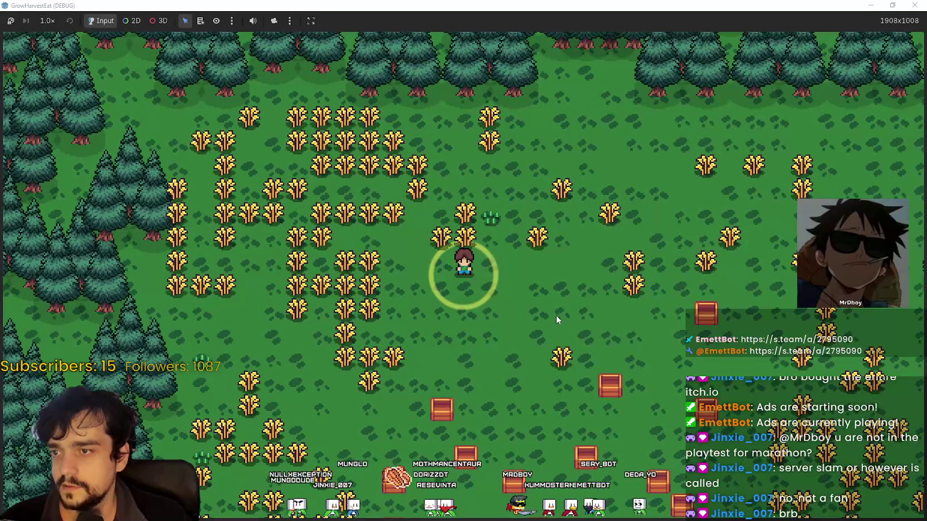
pyautogui.press('d')
pyautogui.press('s')
pyautogui.press('s')
pyautogui.press('a')
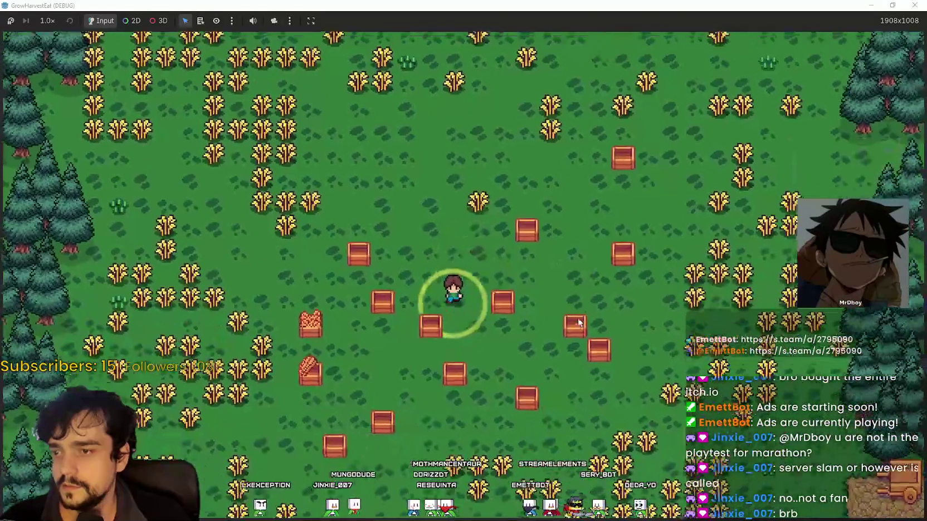
pyautogui.press('s')
pyautogui.press('a')
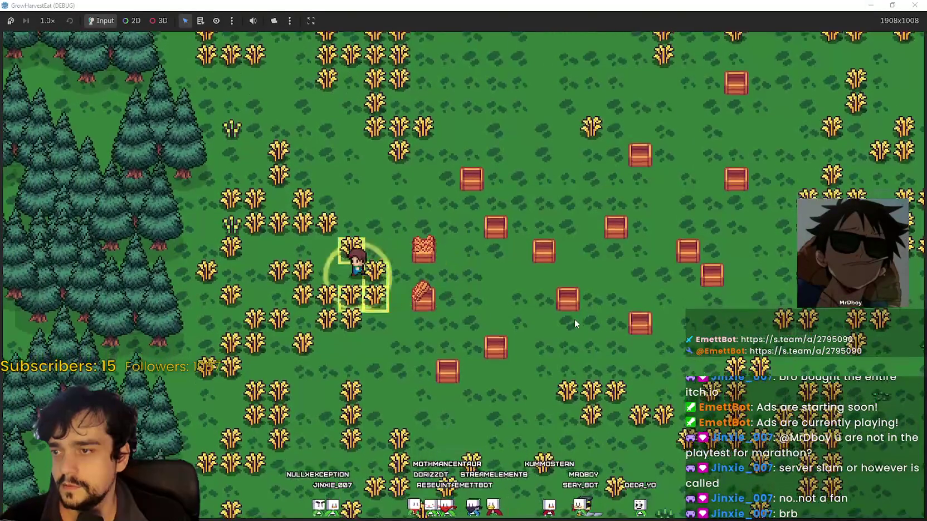
pyautogui.press('e')
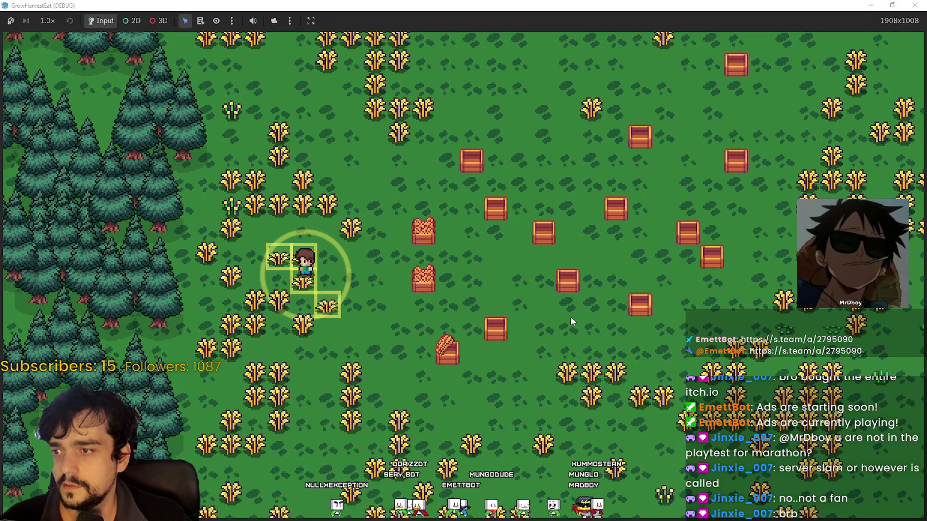
# Harvest more wheat into the crates, walk up to them, and shrink the window to 1152x648
pyautogui.press('s')
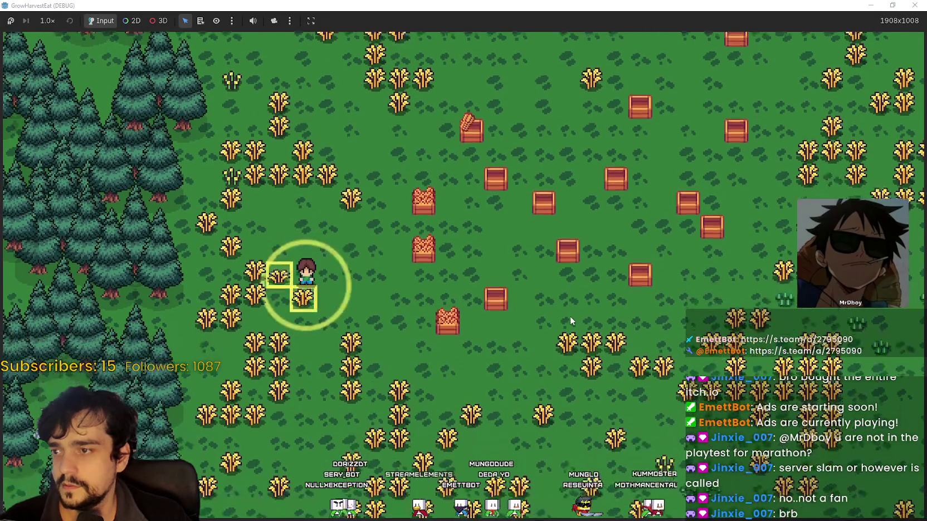
pyautogui.press('e')
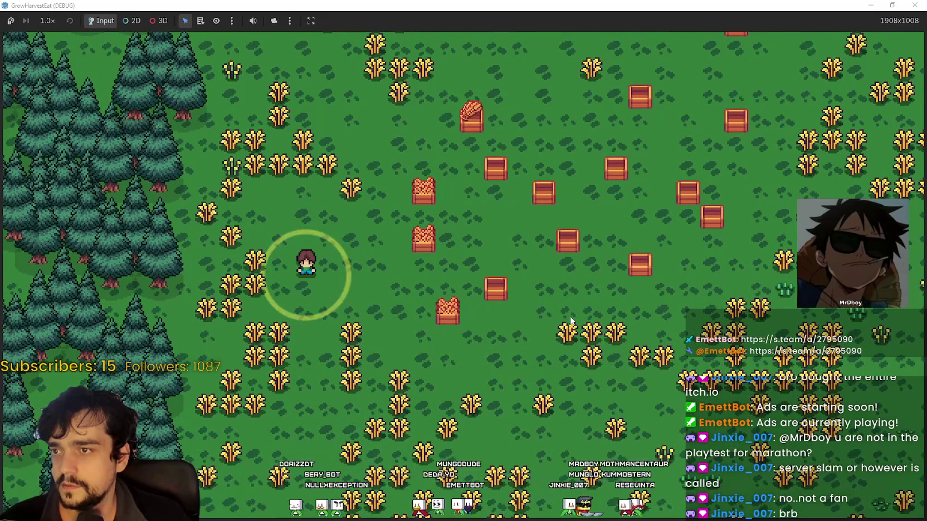
pyautogui.press('s')
pyautogui.press('d')
pyautogui.press('w')
pyautogui.press('d')
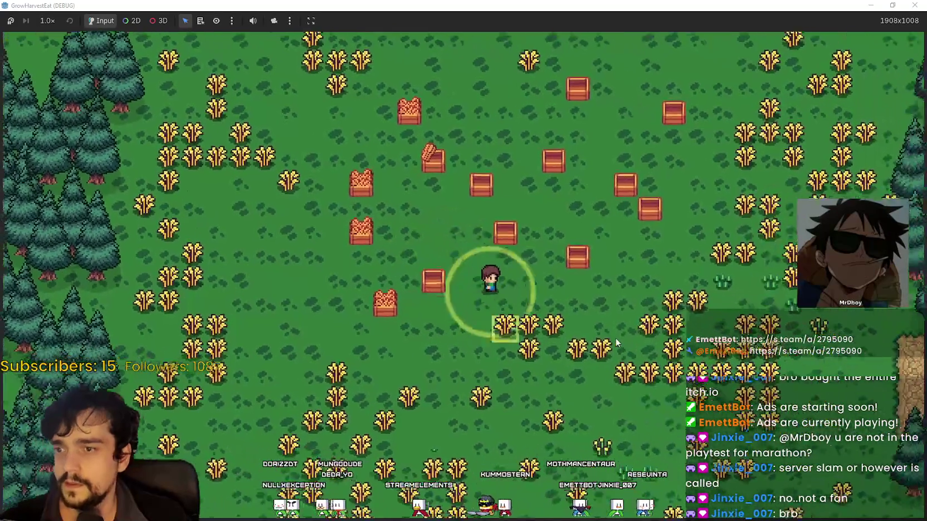
pyautogui.press('d')
pyautogui.press('w')
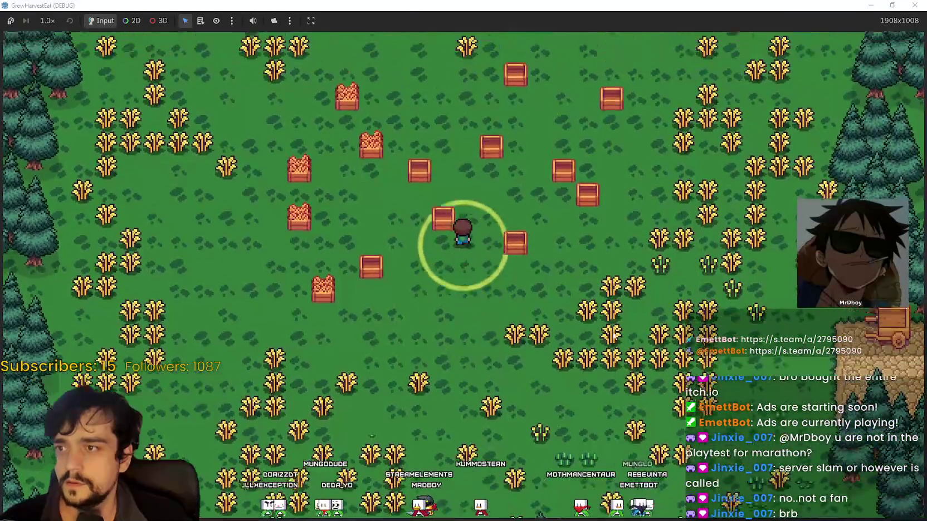
pyautogui.press('w')
pyautogui.press('d')
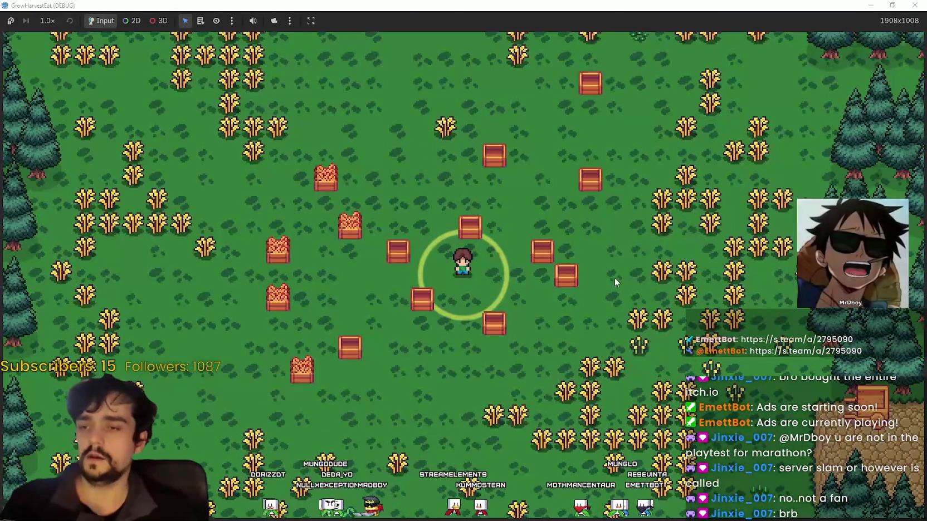
pyautogui.press('super+Down')
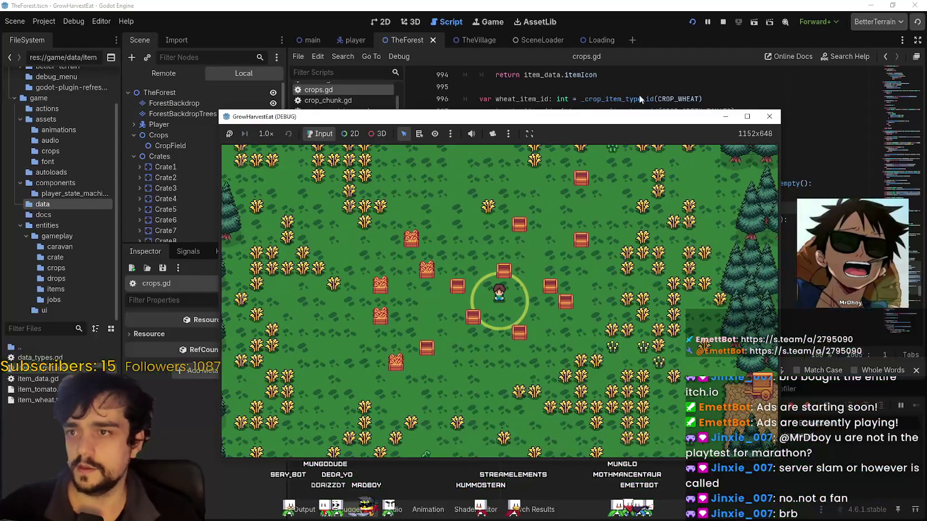
# Zoom the game view, walk right into the wheat, then stop the game and return to crops.gd line 1008
pyautogui.scroll(1, 426, 322)
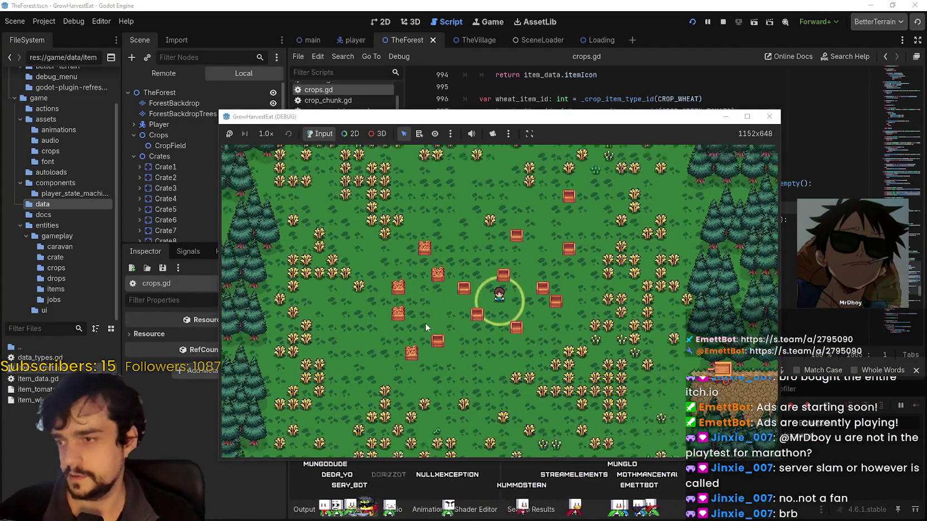
pyautogui.scroll(-3, 429, 296)
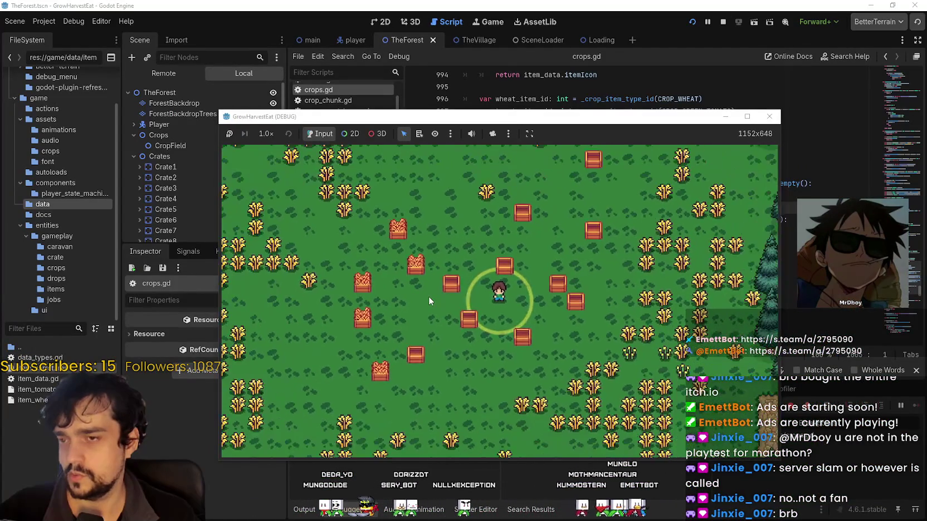
pyautogui.scroll(5, 429, 296)
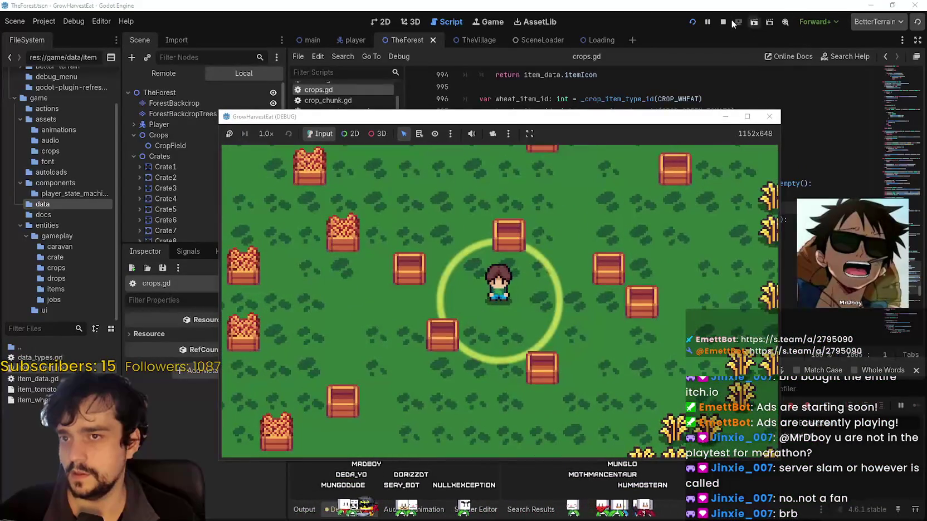
pyautogui.press('d')
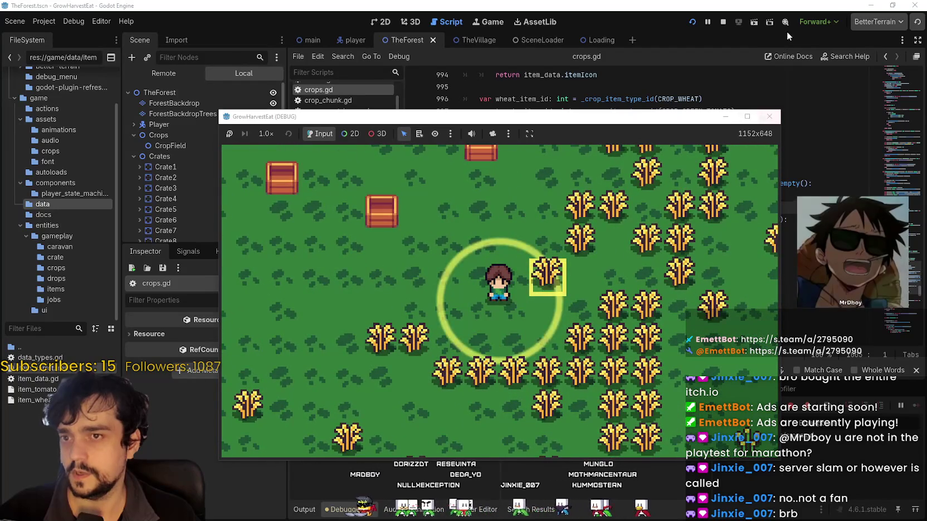
pyautogui.click(723, 22)
pyautogui.click(553, 243)
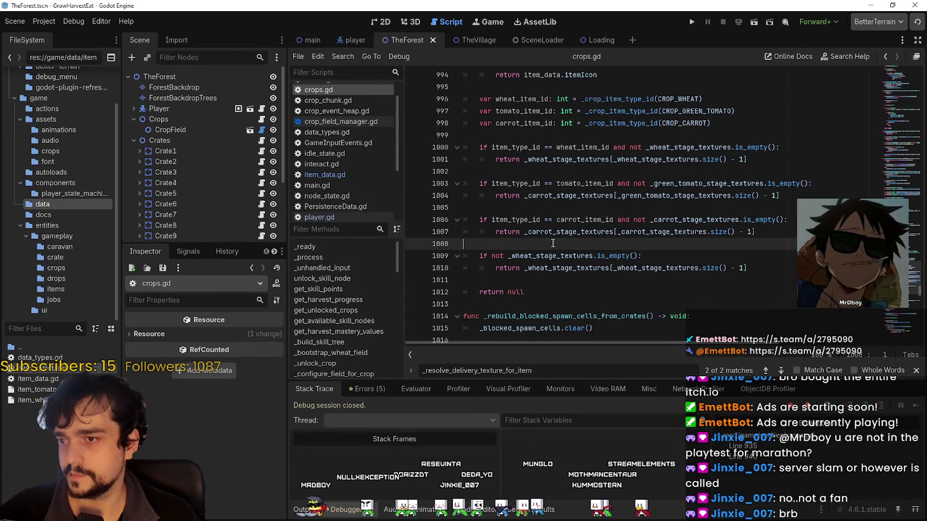
# Browse the Crops node's properties, widening the Inspector panel for more room
pyautogui.click(158, 119)
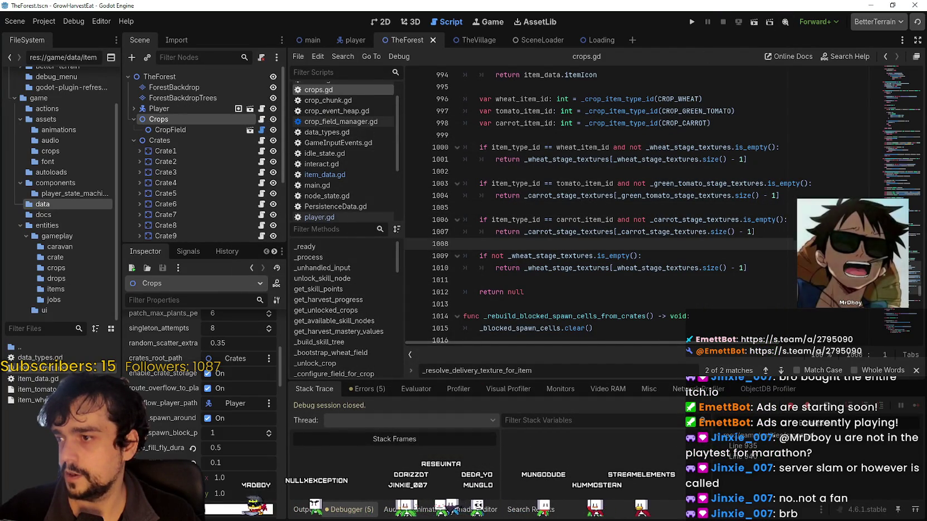
pyautogui.scroll(-3, 198, 458)
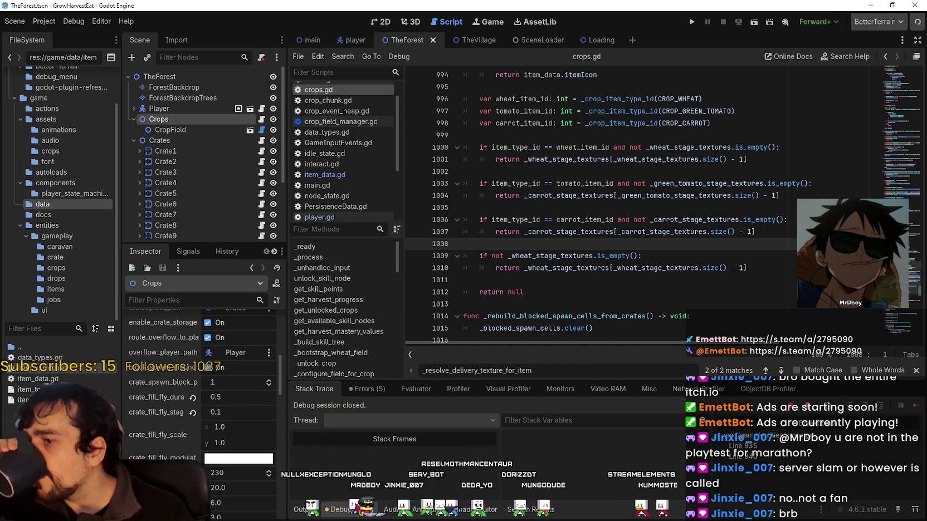
pyautogui.scroll(-5, 148, 446)
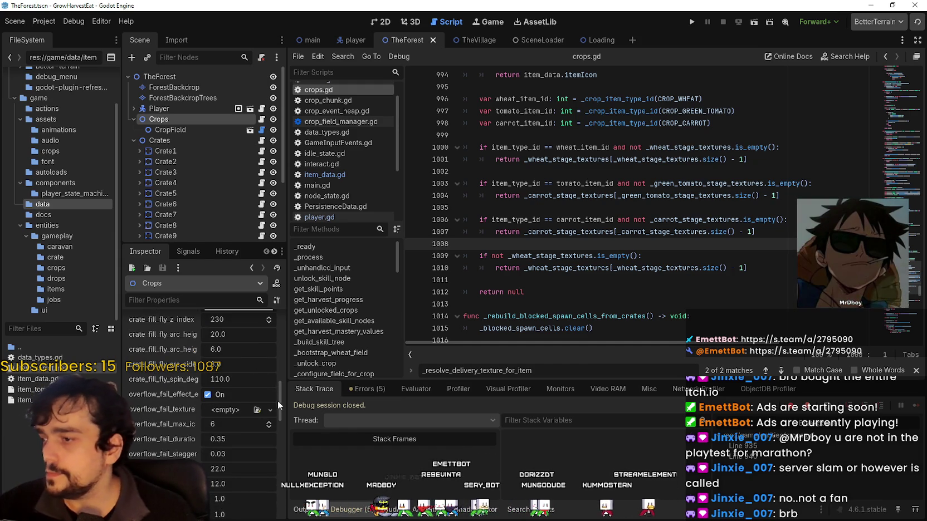
pyautogui.moveTo(288, 385); pyautogui.dragTo(391, 376)
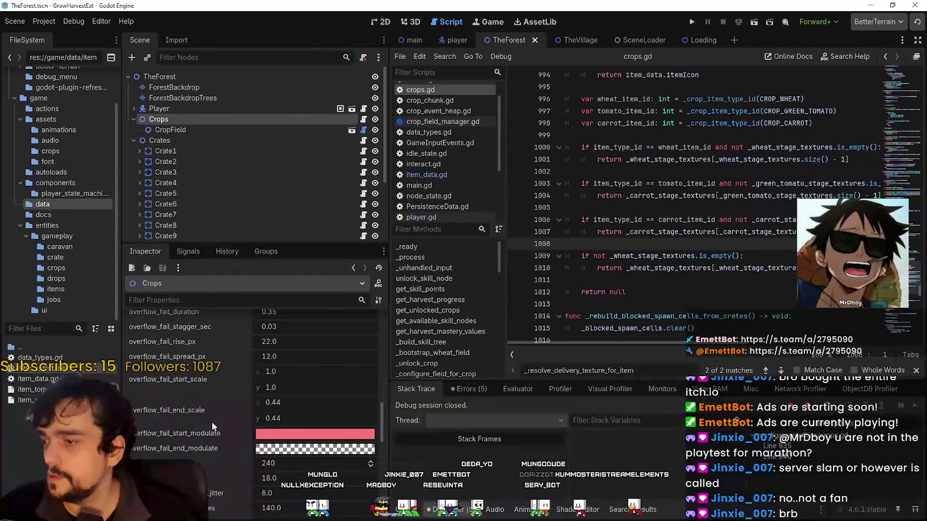
pyautogui.scroll(-5, 206, 446)
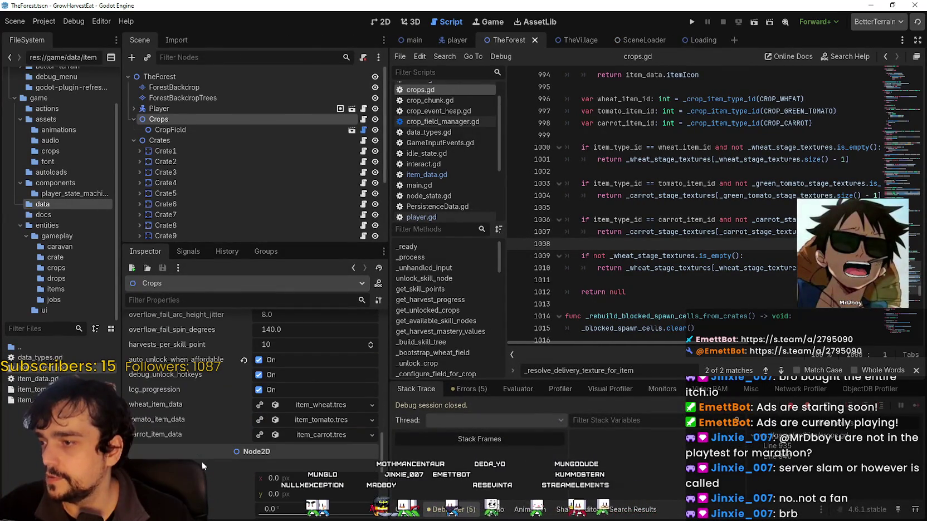
# Select CropField to show harvest_hit_damage 1 and harvest_aoe_radius_cells 1.35
pyautogui.scroll(3, 201, 462)
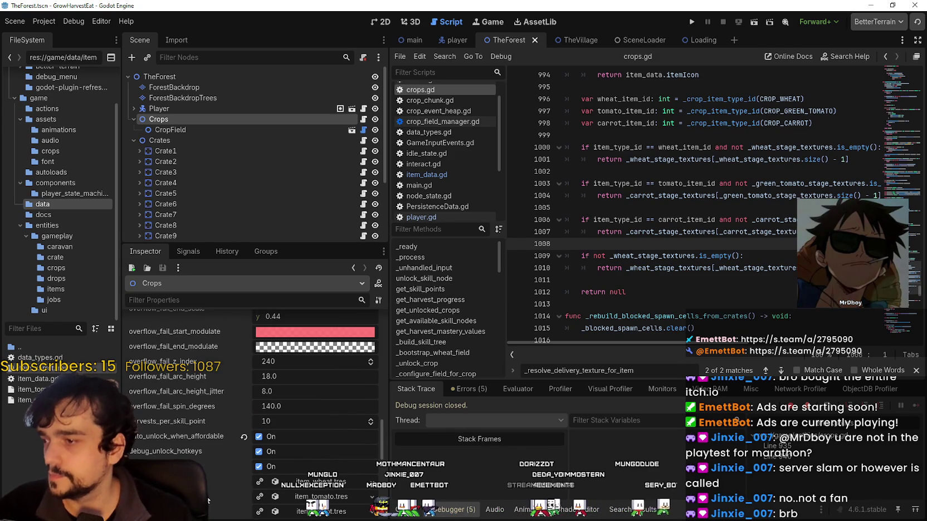
pyautogui.scroll(10, 208, 500)
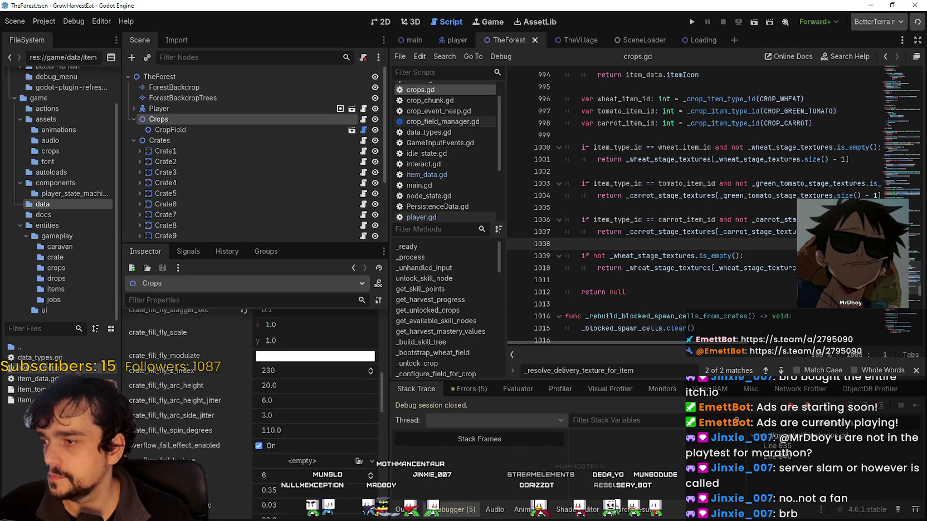
pyautogui.scroll(5, 253, 406)
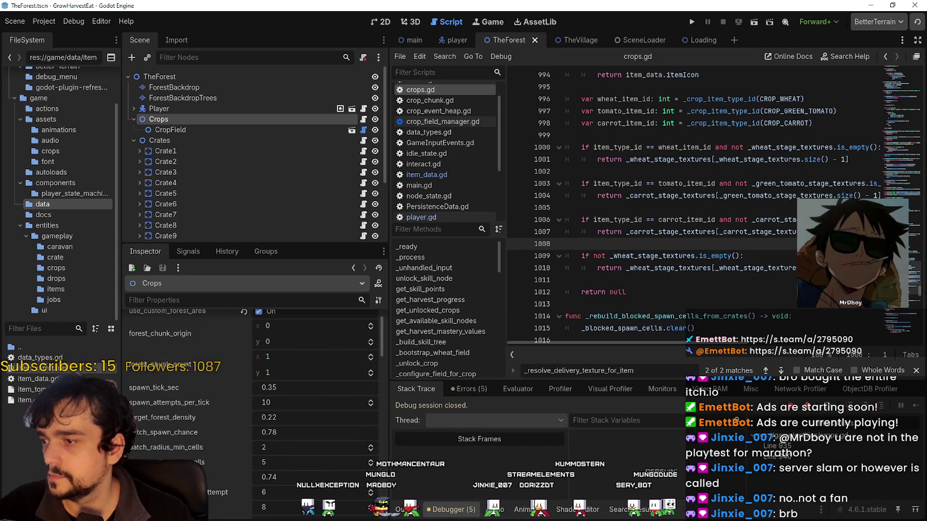
pyautogui.scroll(-8, 183, 417)
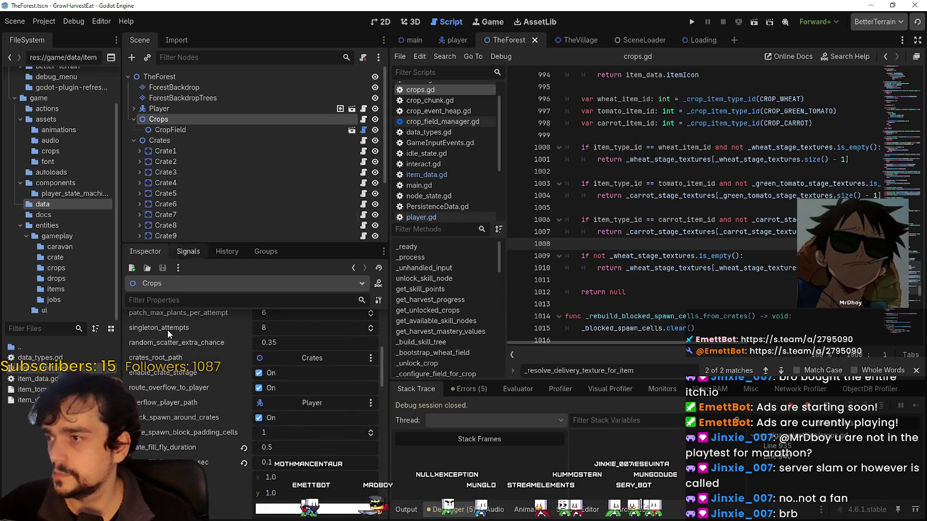
pyautogui.click(199, 129)
pyautogui.scroll(4, 195, 443)
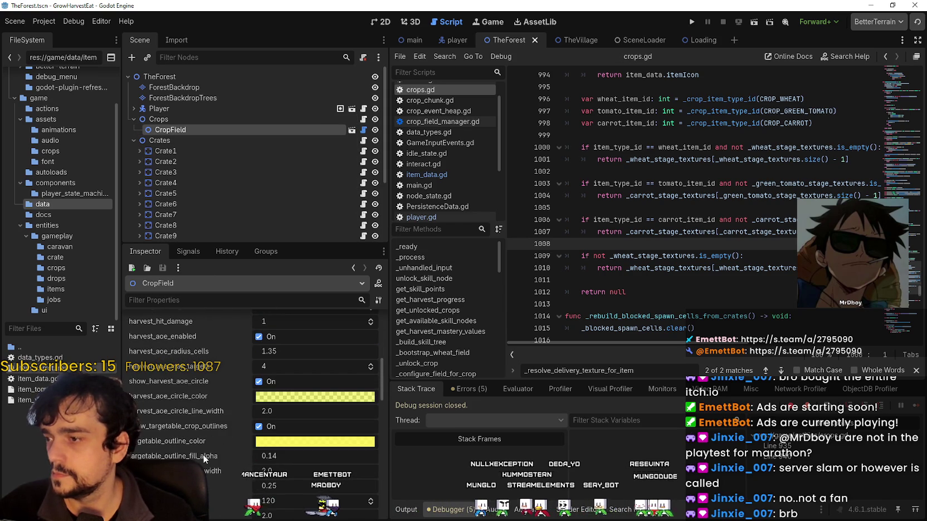
pyautogui.scroll(4, 203, 457)
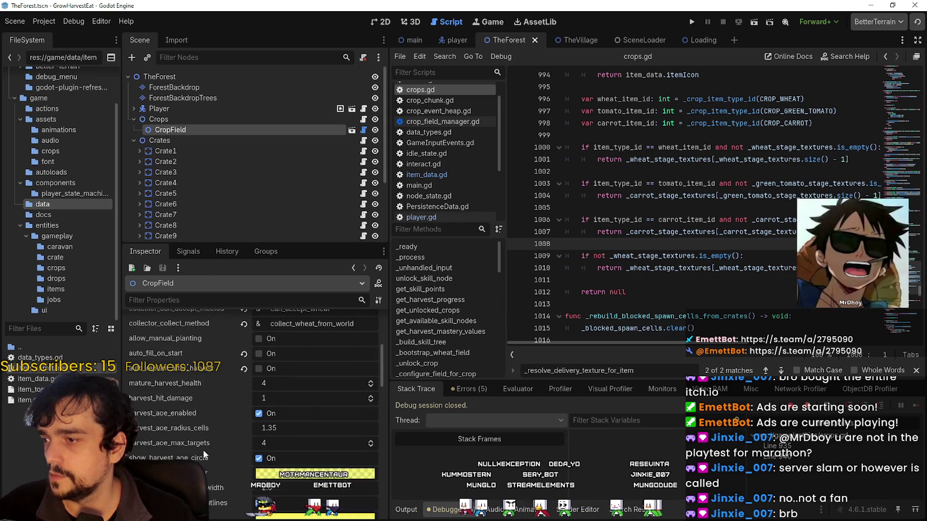
pyautogui.scroll(1, 203, 450)
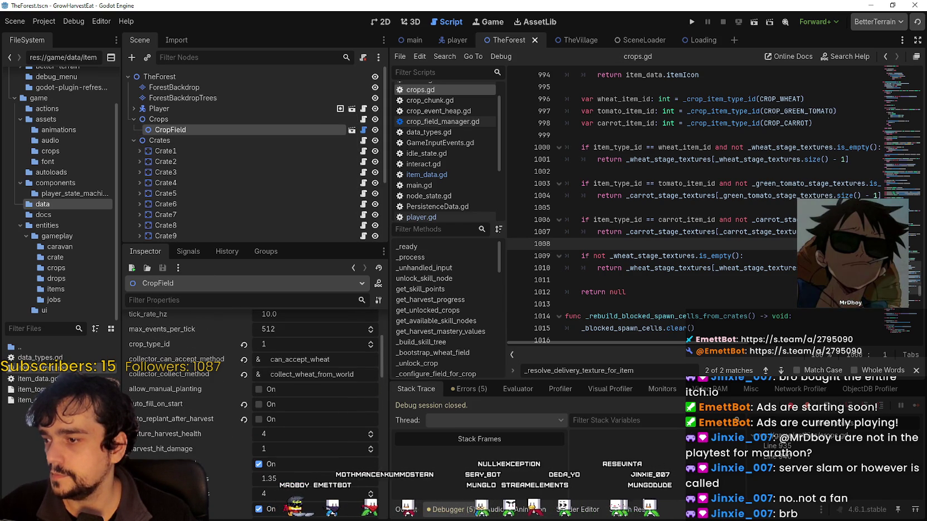
pyautogui.scroll(2, 178, 456)
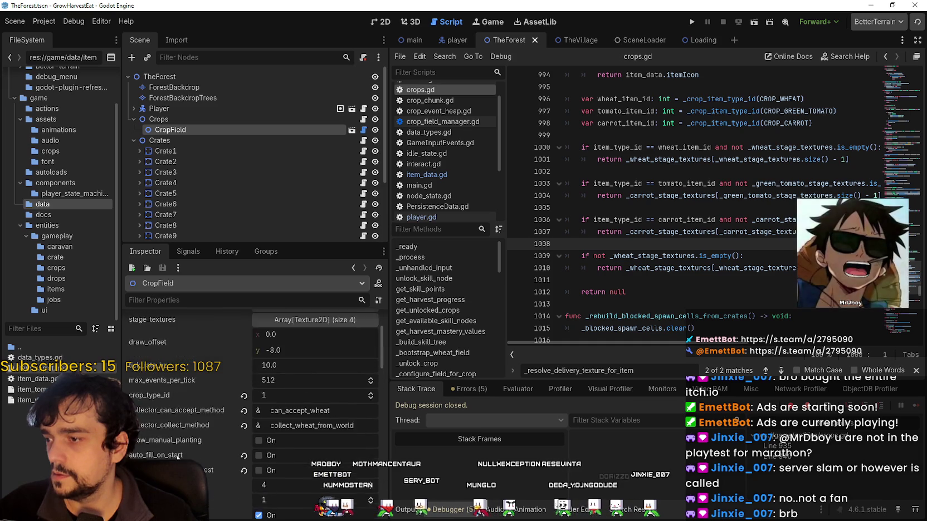
pyautogui.scroll(-2, 178, 456)
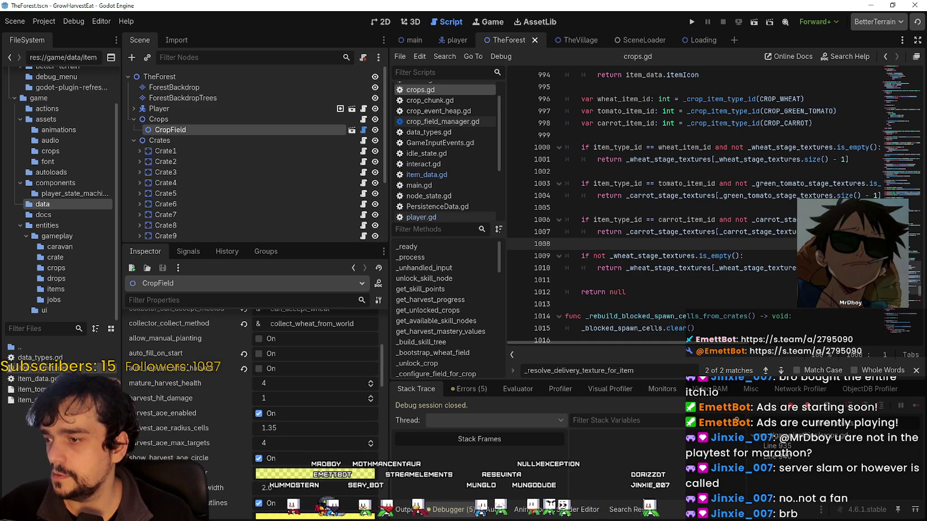
pyautogui.scroll(-3, 177, 457)
pyautogui.scroll(-4, 188, 438)
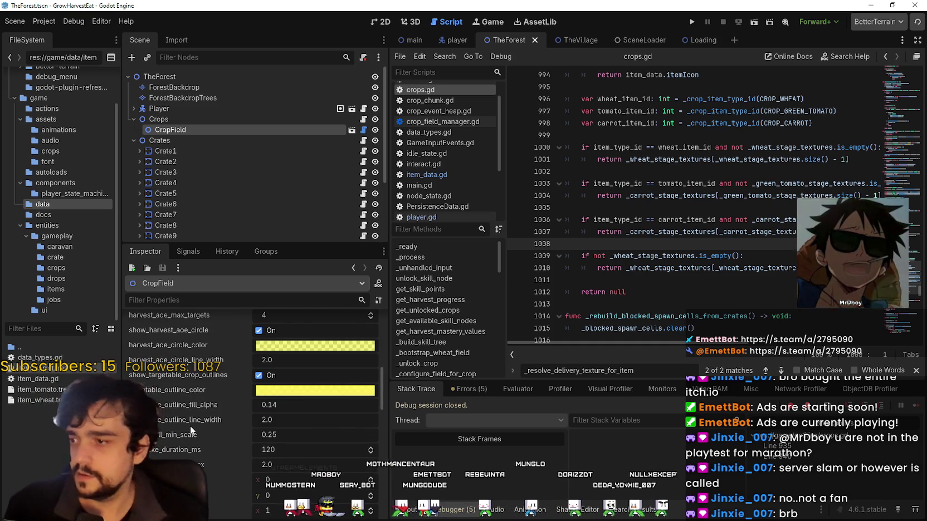
pyautogui.scroll(-4, 190, 429)
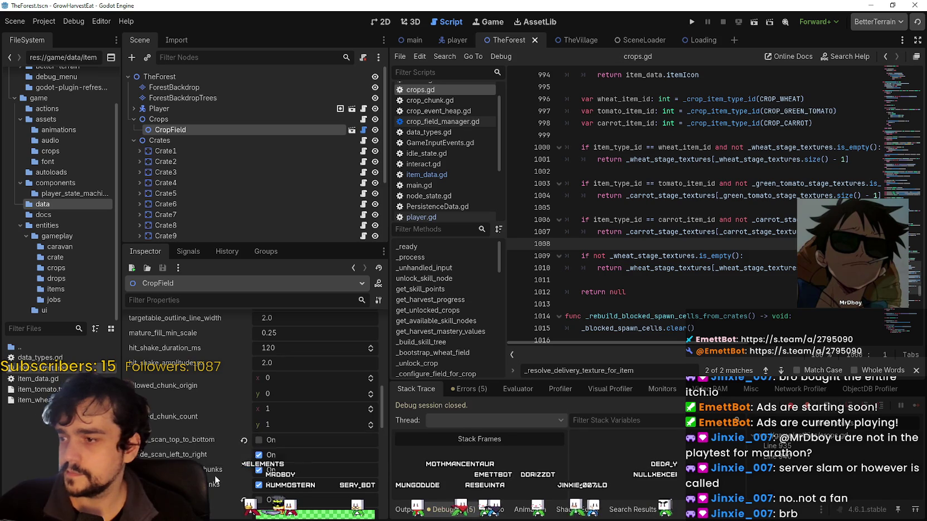
pyautogui.scroll(-4, 190, 440)
pyautogui.scroll(-5, 199, 456)
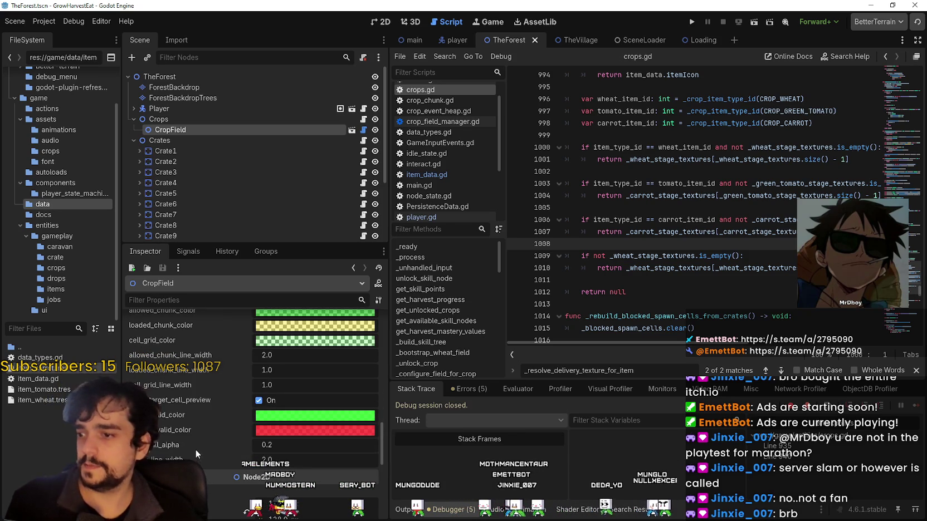
pyautogui.scroll(10, 200, 436)
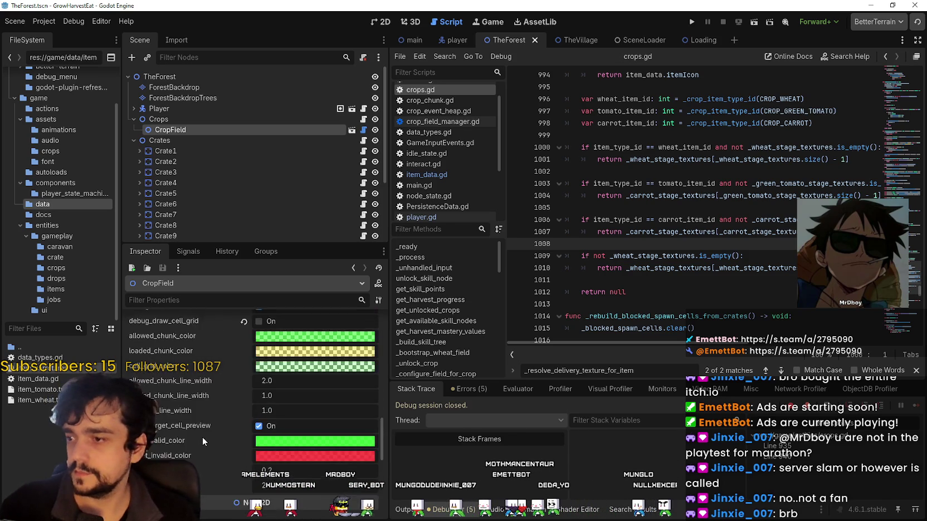
pyautogui.scroll(6, 196, 435)
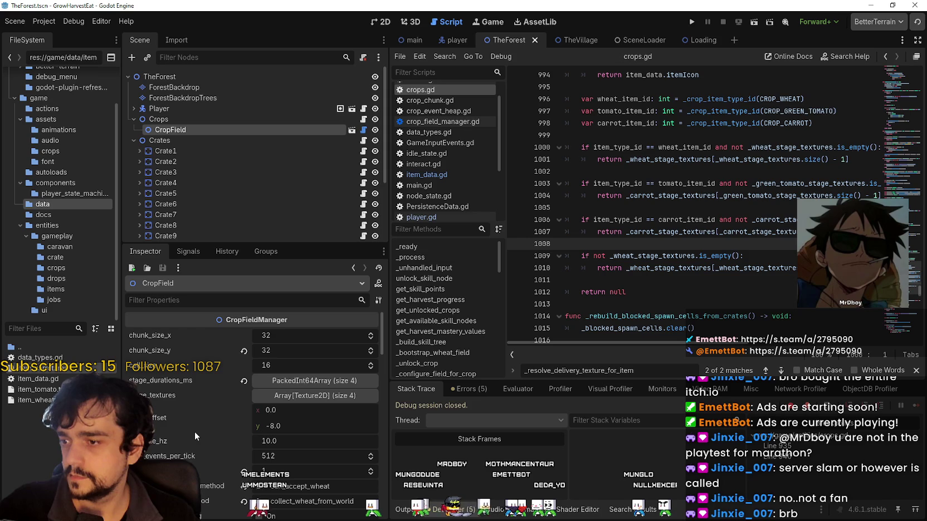
pyautogui.scroll(-5, 193, 431)
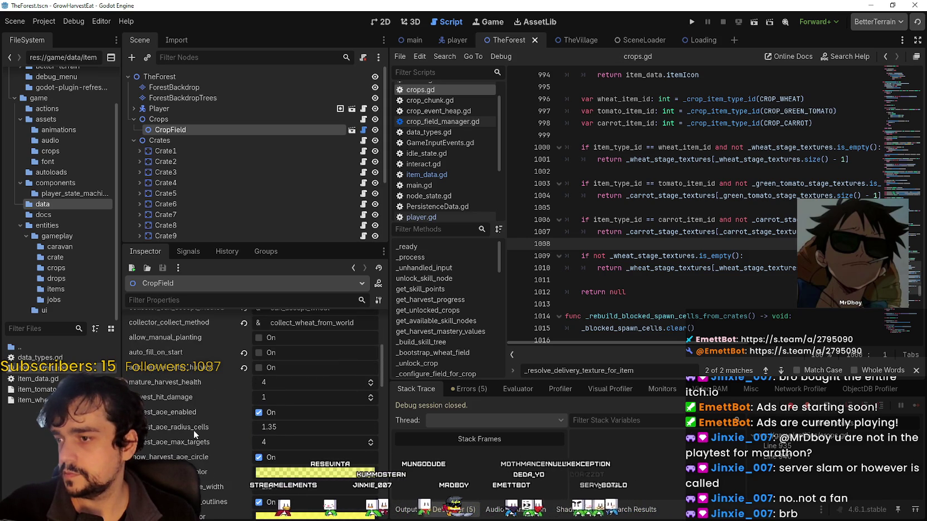
pyautogui.scroll(-2, 194, 430)
pyautogui.scroll(8, 193, 430)
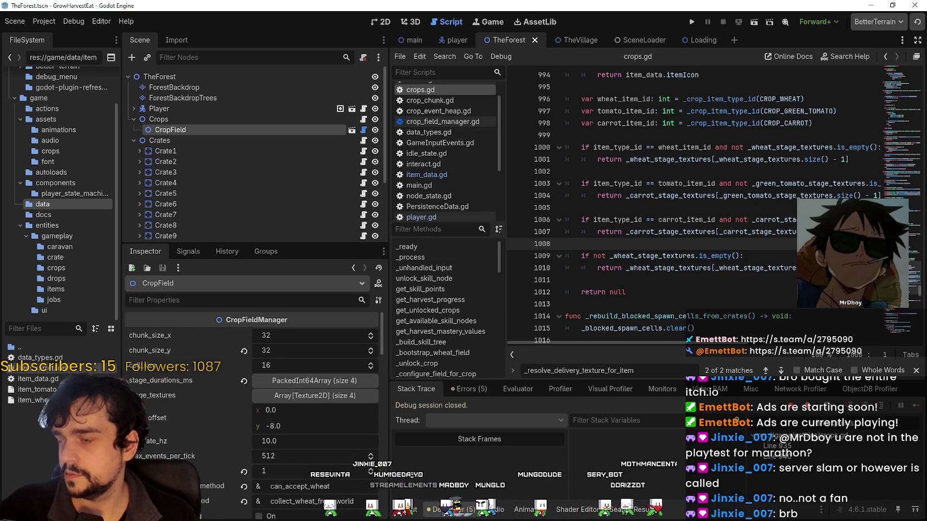
pyautogui.click(365, 131)
# Open CropField's crop_field_manager.gd script at its Area harvest tuning section
pyautogui.click(911, 68)
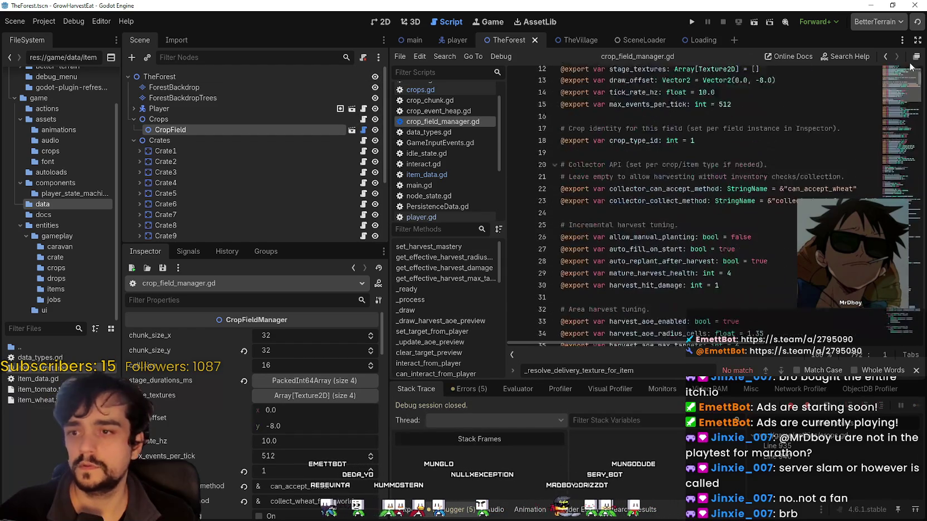
pyautogui.scroll(4, 911, 68)
pyautogui.scroll(-2, 774, 209)
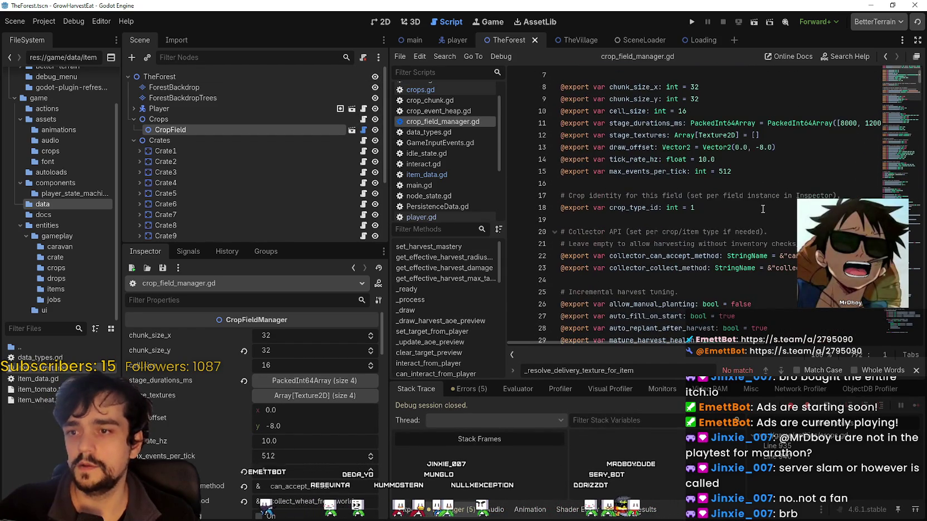
pyautogui.scroll(-6, 756, 213)
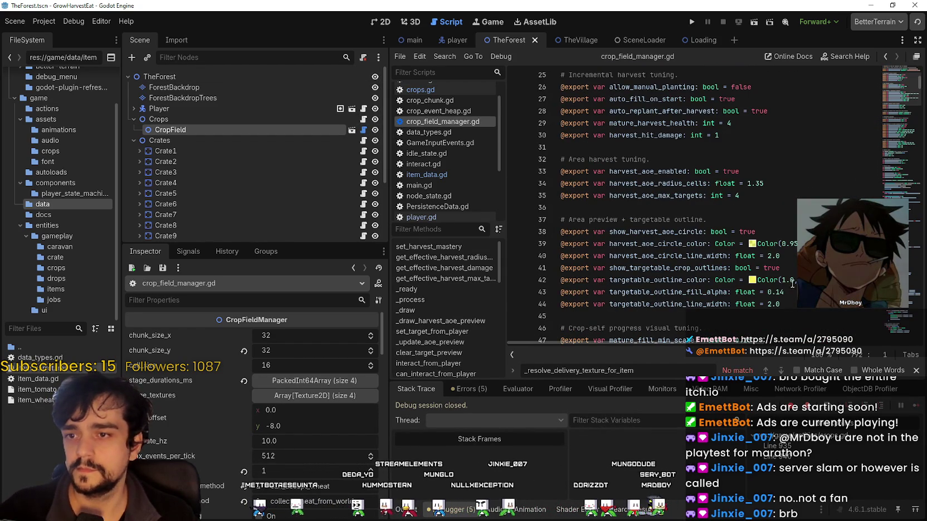
pyautogui.click(649, 159)
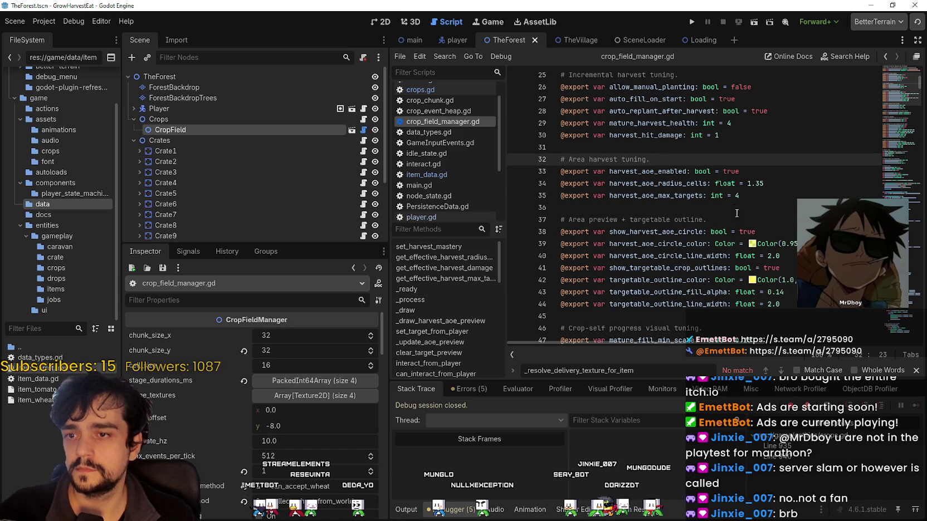
# Review the harvest AOE circle, targetable outline and mature_fill_min_scale export names
pyautogui.doubleClick(671, 230)
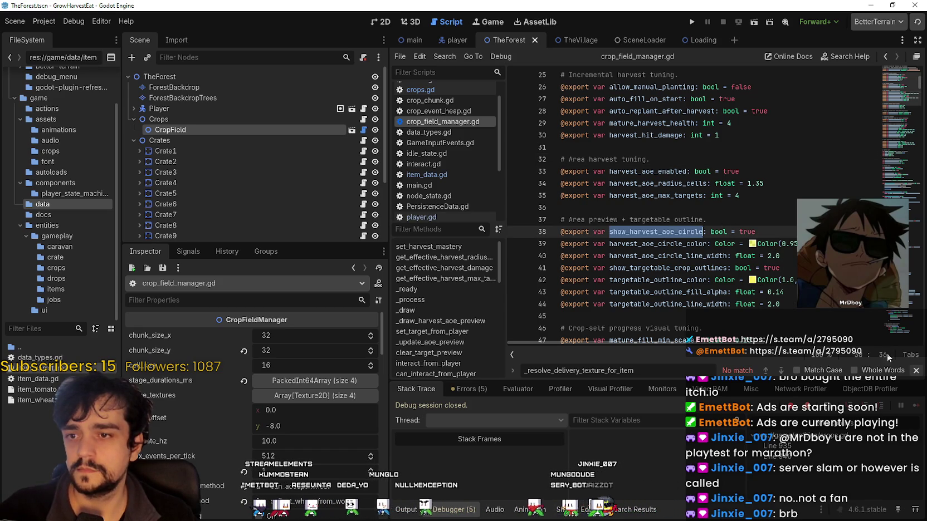
pyautogui.doubleClick(657, 280)
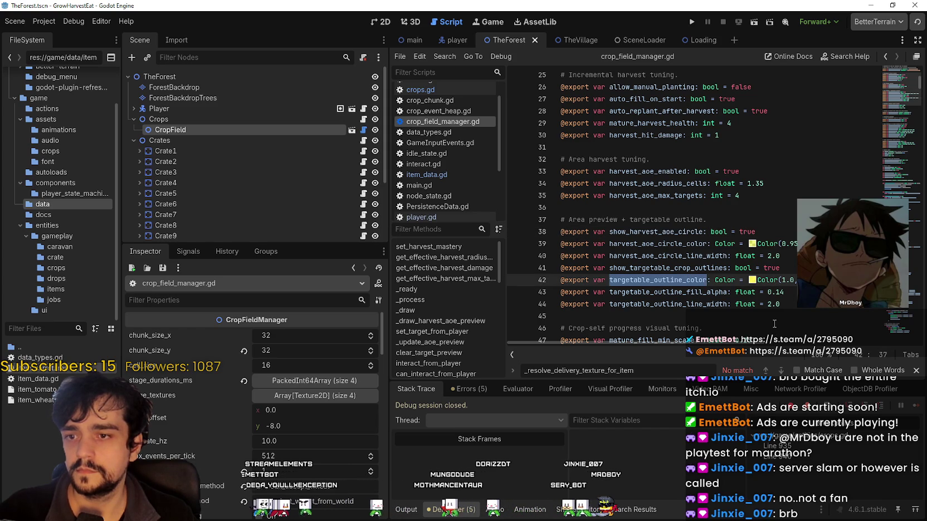
pyautogui.doubleClick(702, 269)
pyautogui.doubleClick(705, 256)
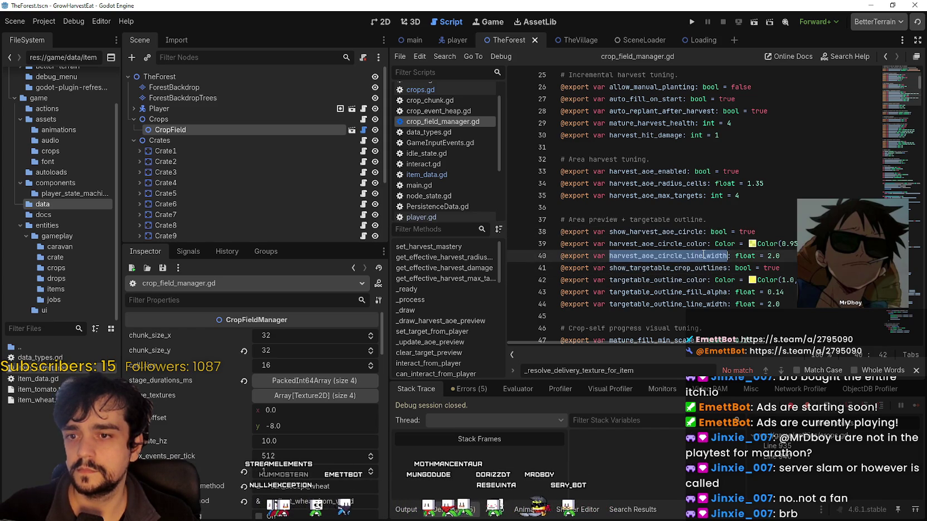
pyautogui.scroll(-2, 701, 248)
pyautogui.click(700, 233)
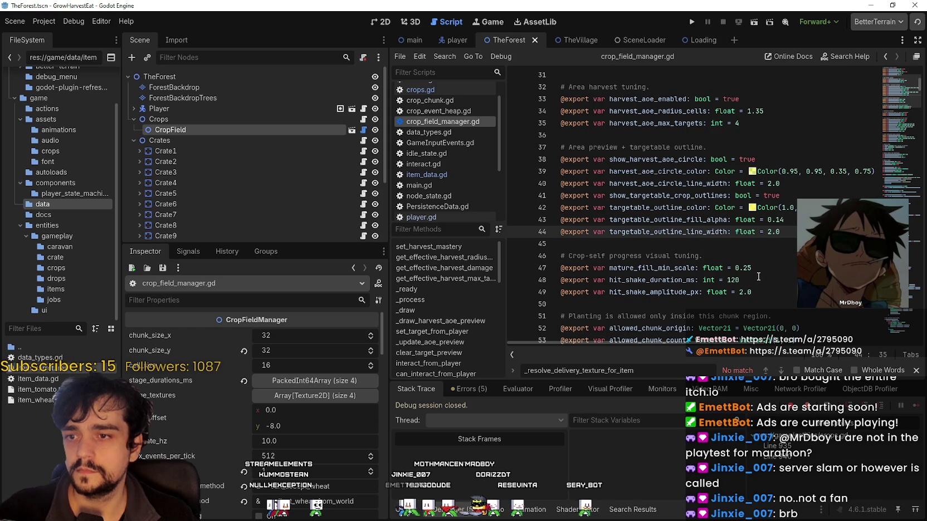
pyautogui.doubleClick(741, 268)
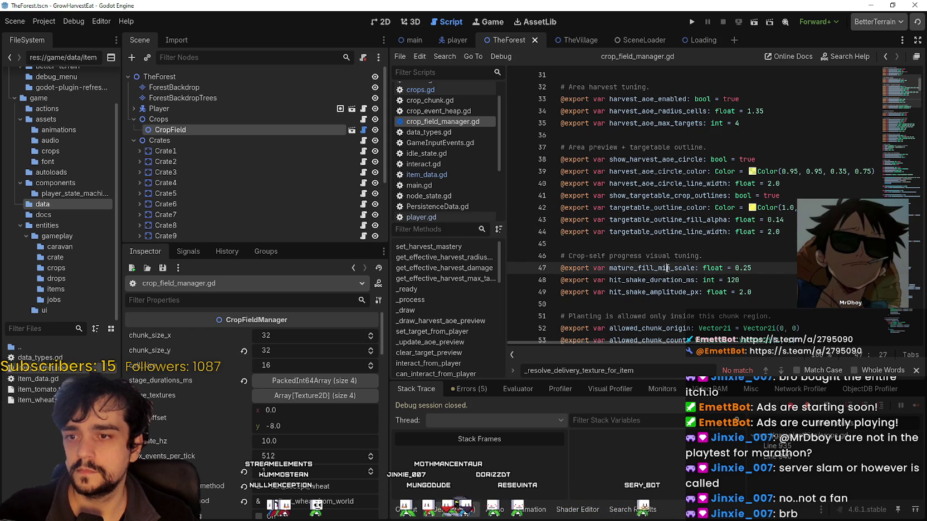
pyautogui.click(644, 281)
pyautogui.click(647, 292)
pyautogui.scroll(-1, 724, 251)
pyautogui.click(762, 224)
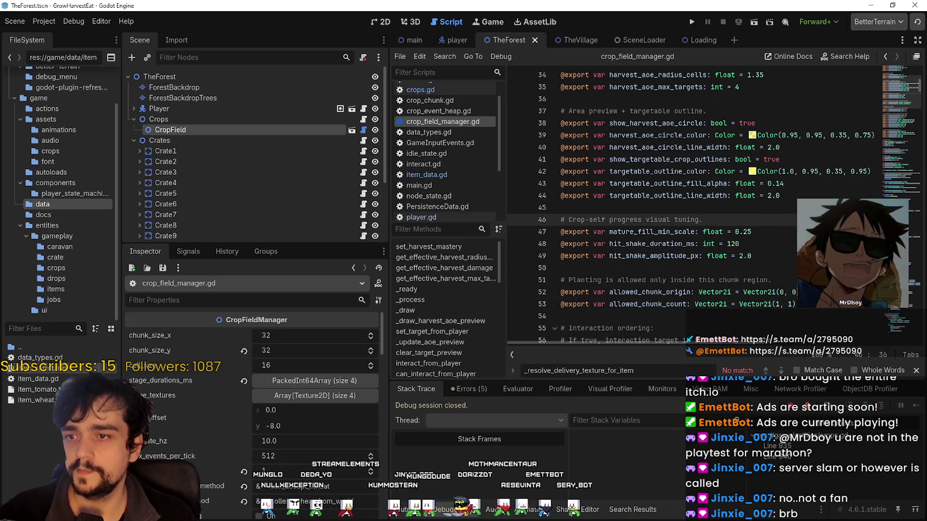
pyautogui.click(753, 255)
pyautogui.press('Return')
pyautogui.write('@expor')
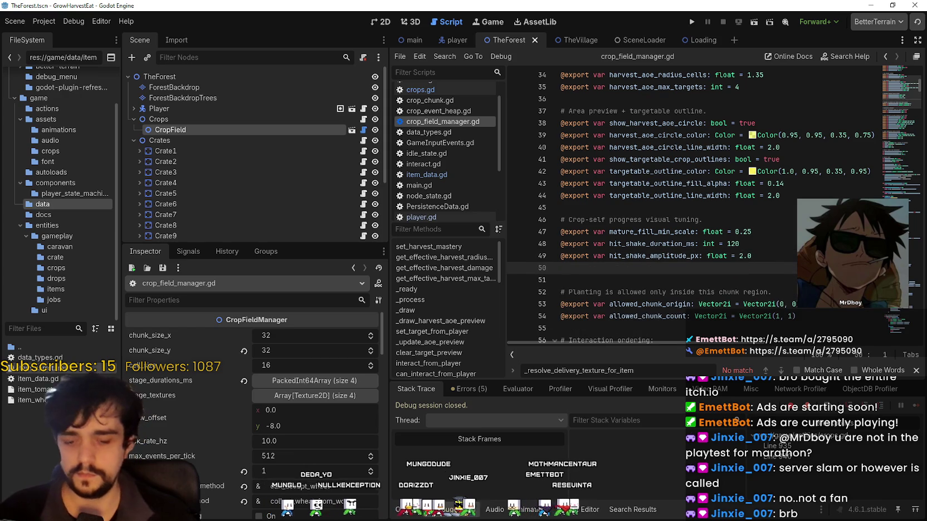
pyautogui.write('t var ')
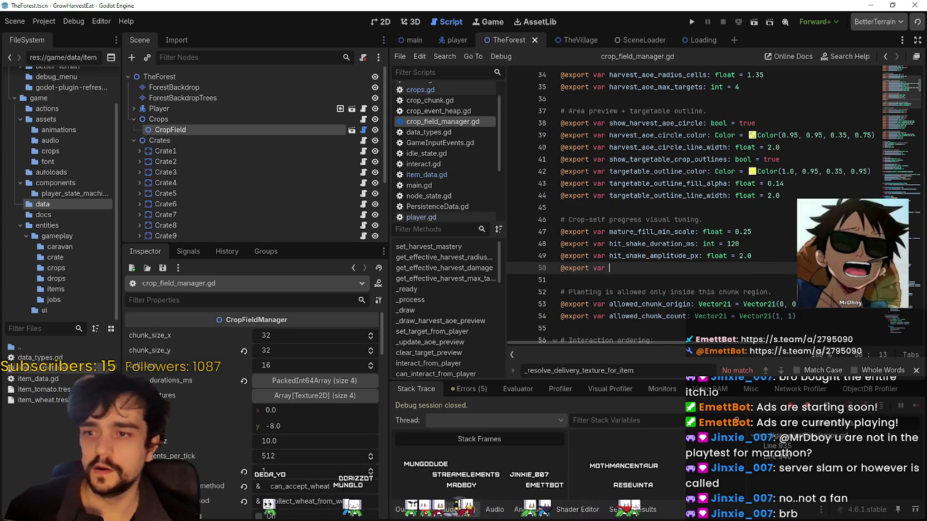
pyautogui.write('harvest')
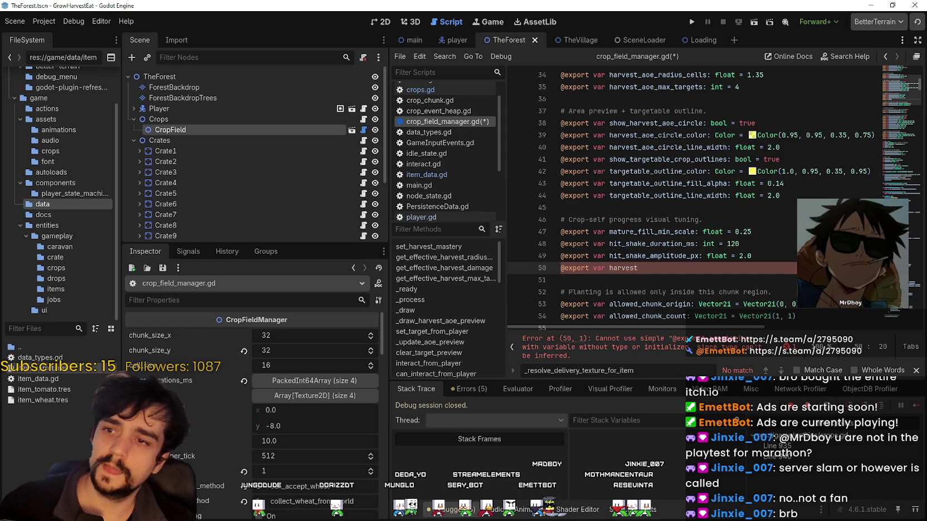
# Complete the export name as harvest_damage_texture, then switch over to Aseprite
pyautogui.write('_t')
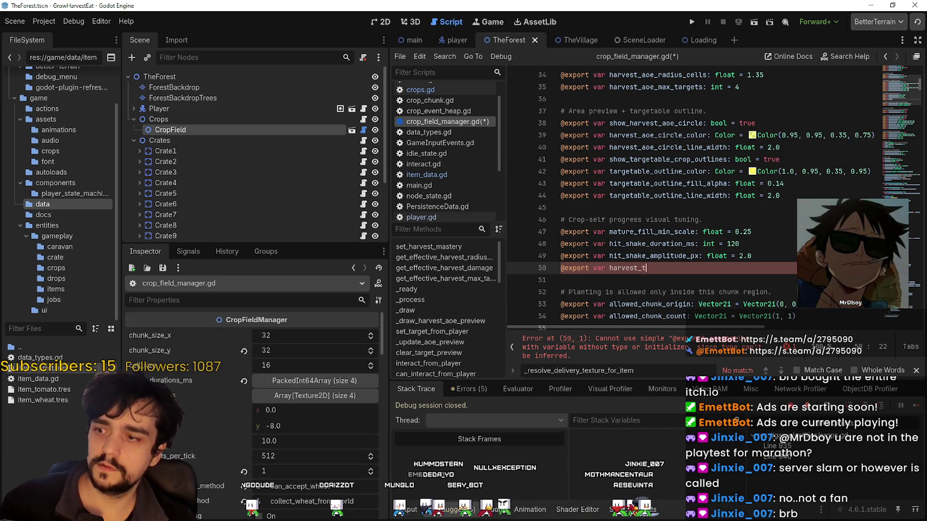
pyautogui.press('BackSpace')
pyautogui.write('damage_texture')
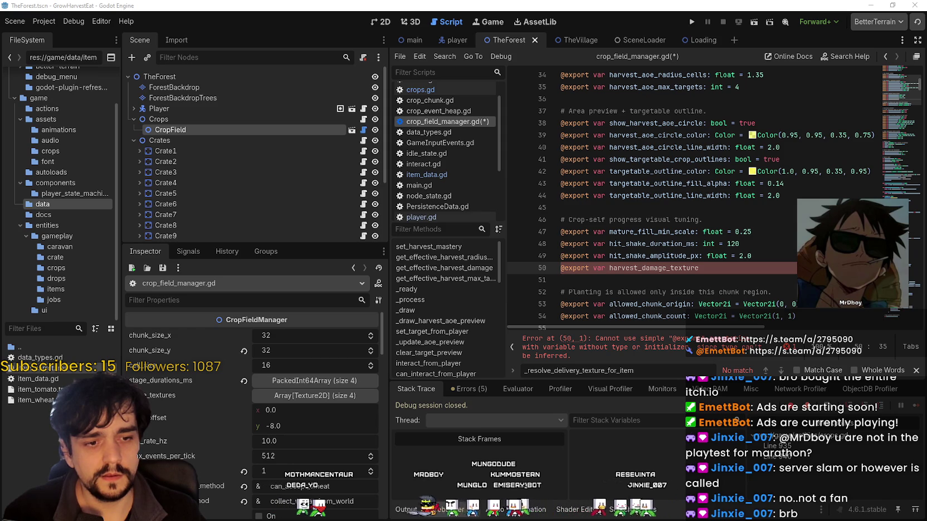
pyautogui.hotkey('alt', 'Tab')
# Zoom and pan main_atlas.png to the sickle sprite, then return to Godot's script editor
pyautogui.scroll(1, 588, 398)
pyautogui.moveTo(588, 398); pyautogui.dragTo(584, 238)
pyautogui.scroll(2, 585, 238)
pyautogui.scroll(-2, 585, 348)
pyautogui.scroll(5, 585, 348)
pyautogui.moveTo(685, 245); pyautogui.dragTo(658, 306)
pyautogui.scroll(3, 658, 306)
pyautogui.scroll(-1, 634, 318)
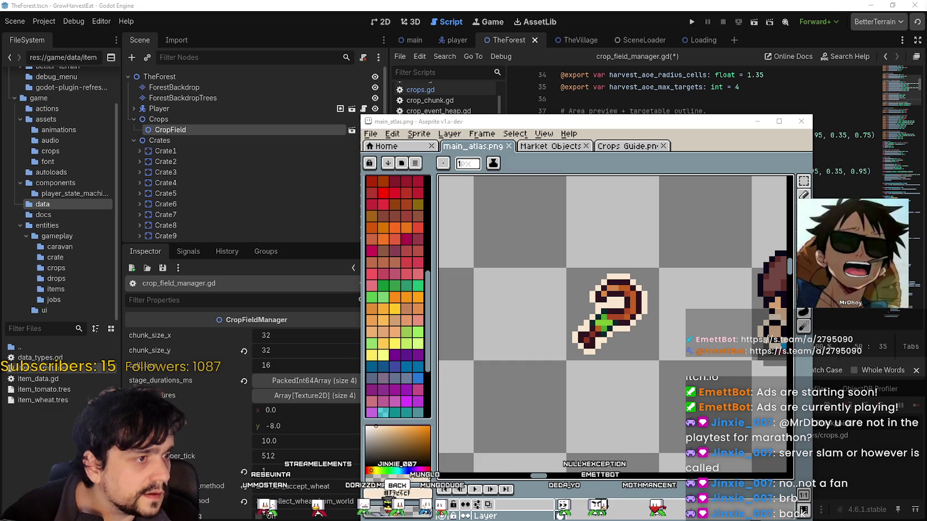
pyautogui.click(621, 67)
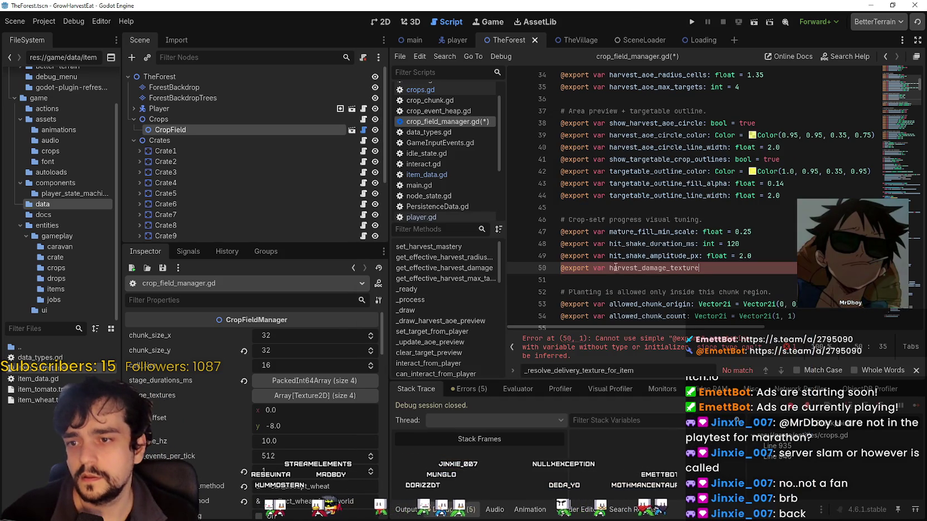
# Rename line 50's export to harvest_sickle_texture, type it as AtlasTexture, and save
pyautogui.moveTo(667, 270); pyautogui.dragTo(644, 270)
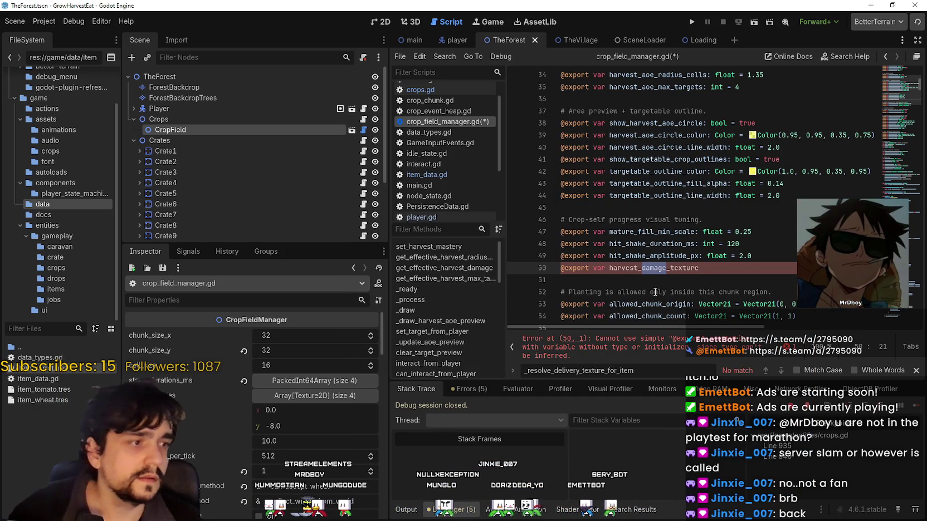
pyautogui.press('BackSpace')
pyautogui.press('BackSpace')
pyautogui.press('BackSpace')
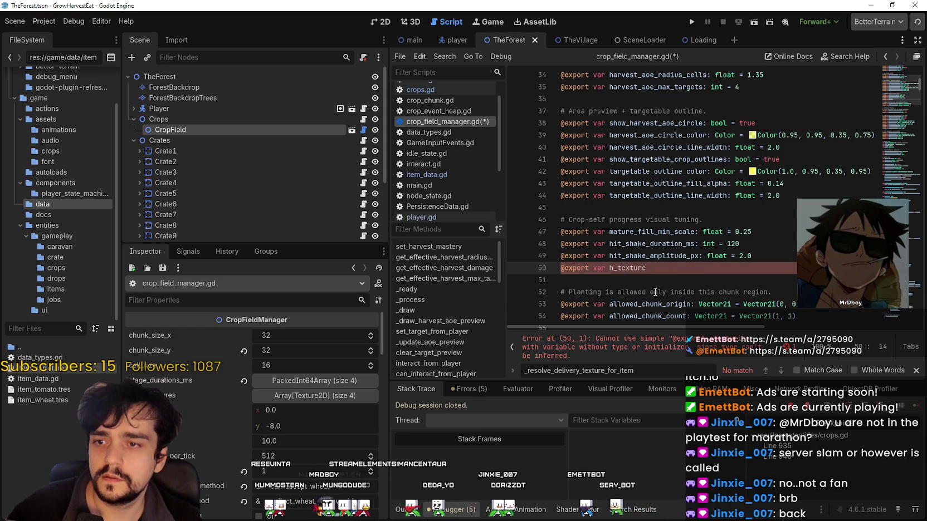
pyautogui.write('arvest_')
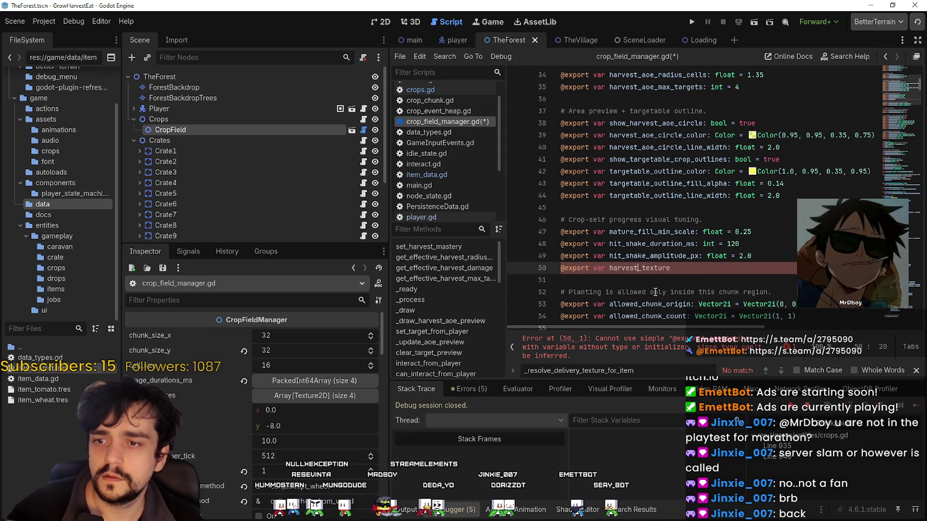
pyautogui.write('si')
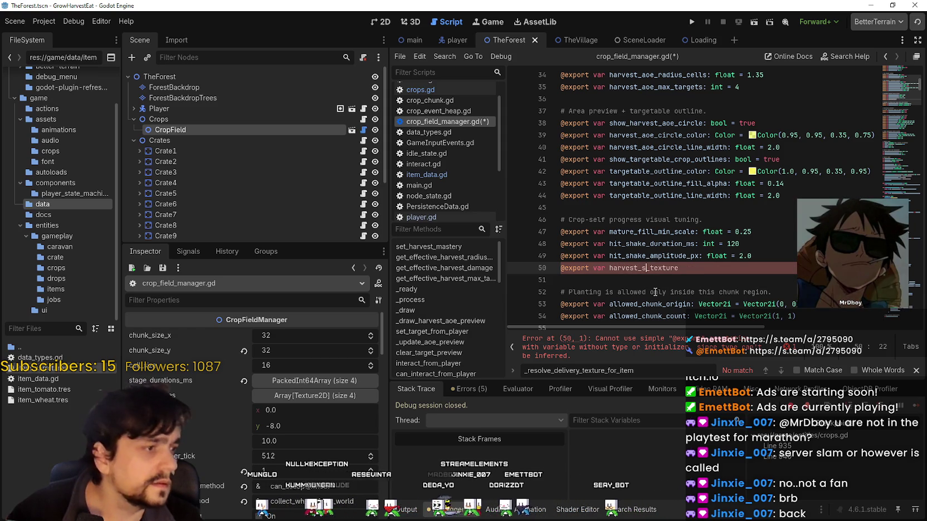
pyautogui.write('ckle')
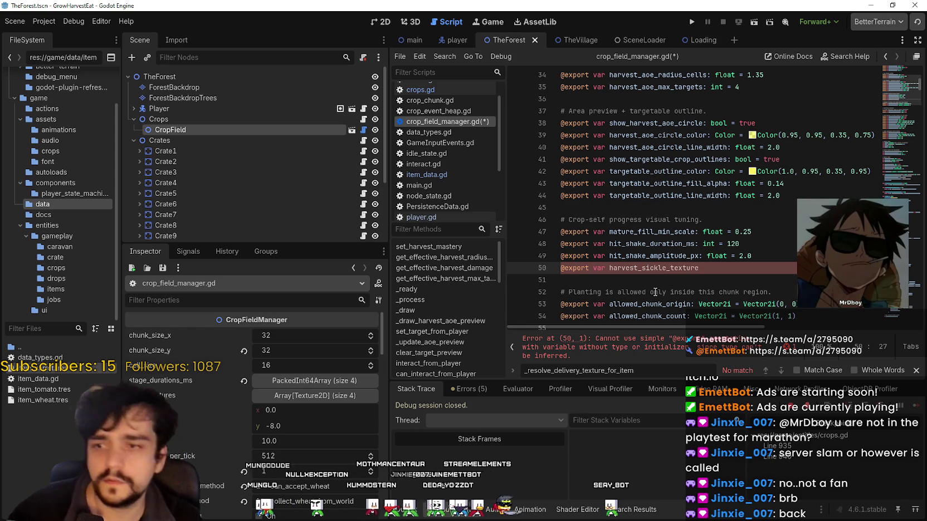
pyautogui.click(708, 266)
pyautogui.press('BackSpace')
pyautogui.write(':')
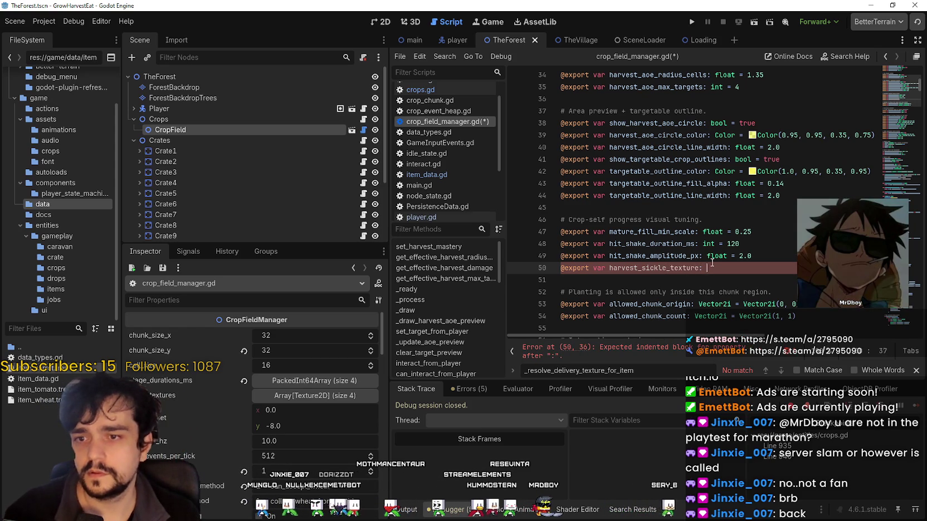
pyautogui.write(' Atla')
pyautogui.press('Return')
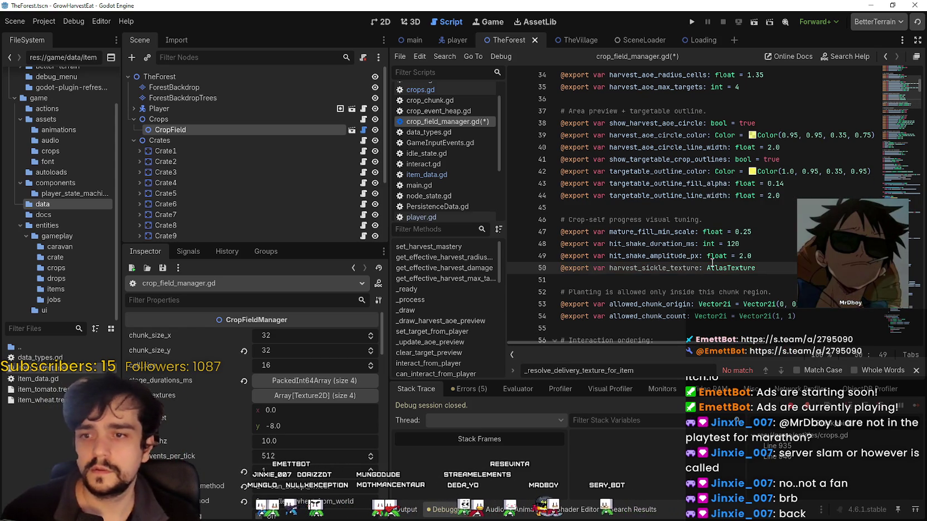
pyautogui.click(712, 258)
pyautogui.hotkey('ctrl', 's')
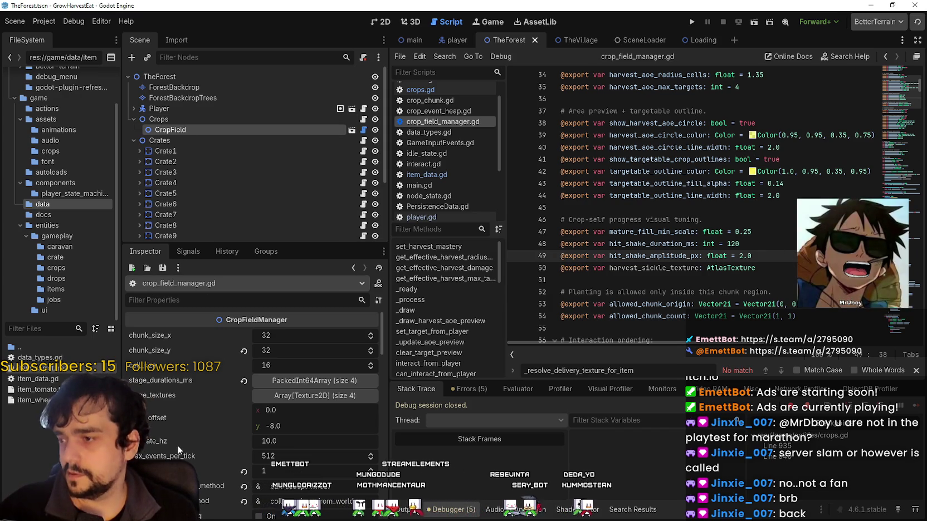
# Select CropField and scroll its Inspector to the empty harvest_sickle_texture below hit_shake_amplitude_px
pyautogui.scroll(-3, 175, 446)
pyautogui.scroll(-10, 192, 442)
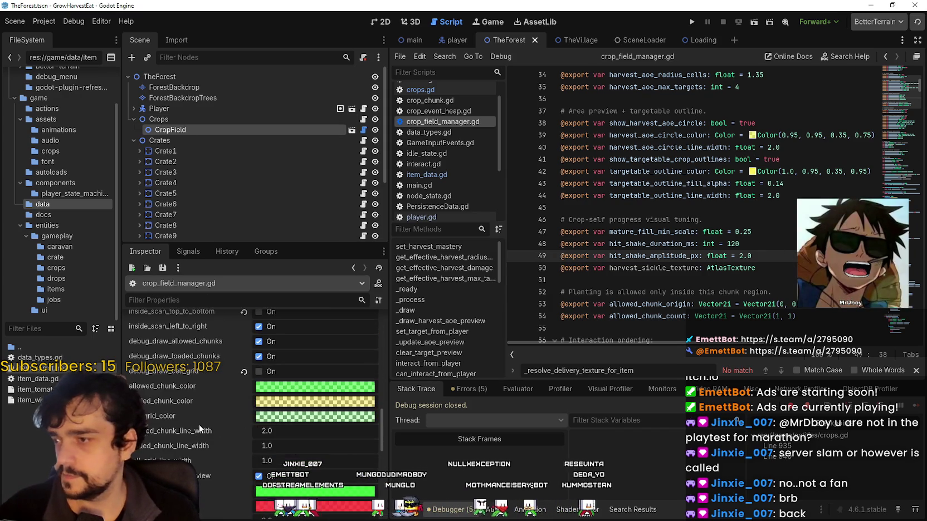
pyautogui.scroll(8, 199, 425)
pyautogui.scroll(9, 204, 430)
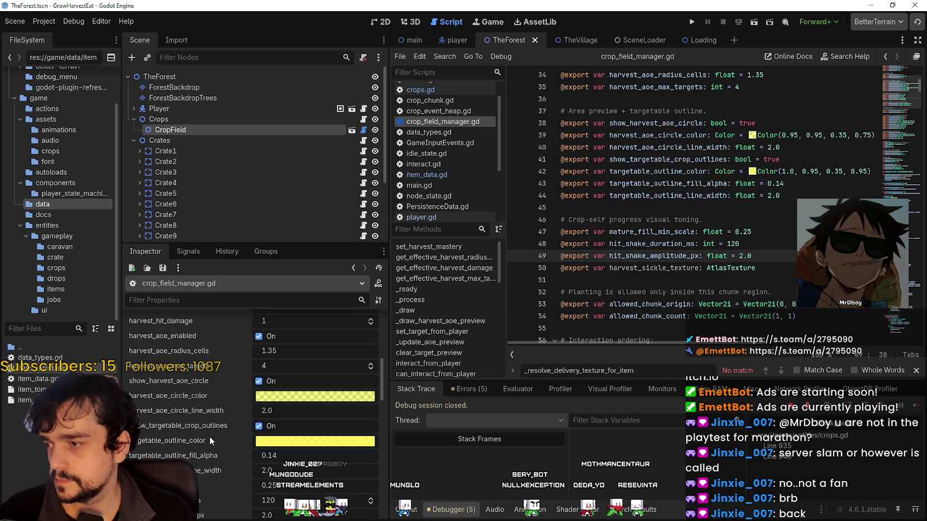
pyautogui.scroll(1, 208, 437)
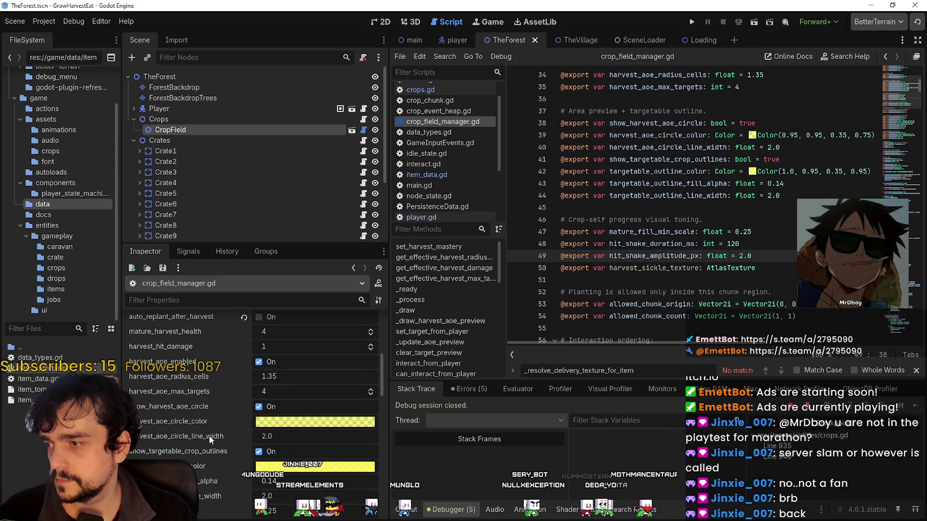
pyautogui.click(194, 129)
pyautogui.scroll(5, 197, 449)
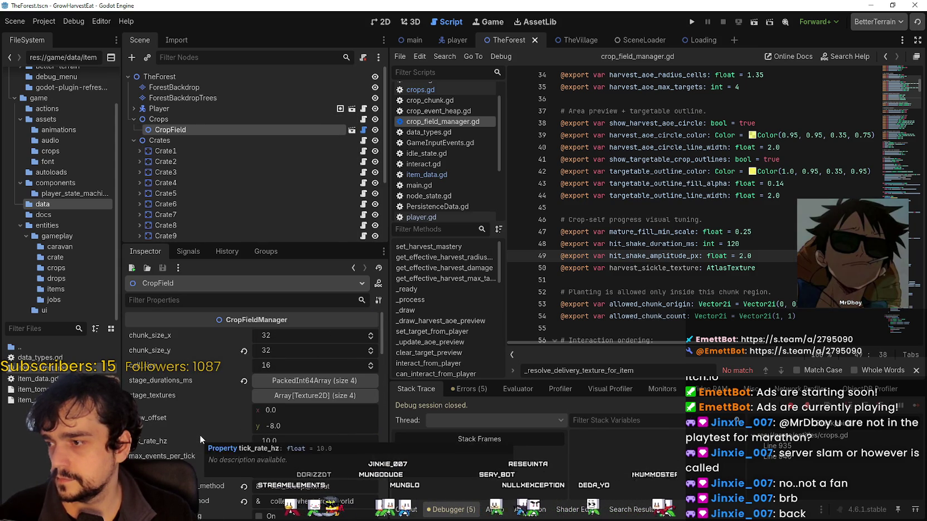
pyautogui.moveTo(383, 337); pyautogui.dragTo(375, 397)
pyautogui.scroll(-1, 374, 396)
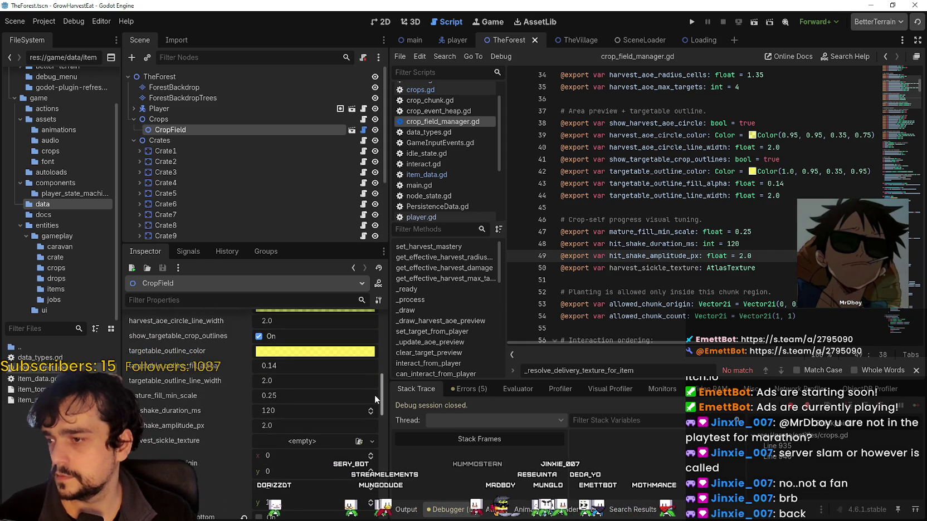
# Give harvest_sickle_texture a new AtlasTexture using main_atlas.png as its atlas
pyautogui.click(298, 440)
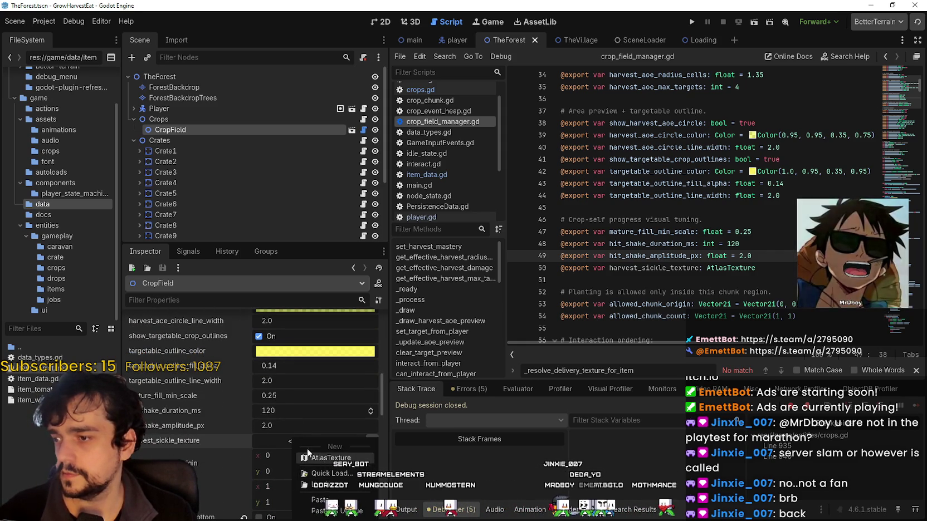
pyautogui.click(320, 457)
pyautogui.click(281, 435)
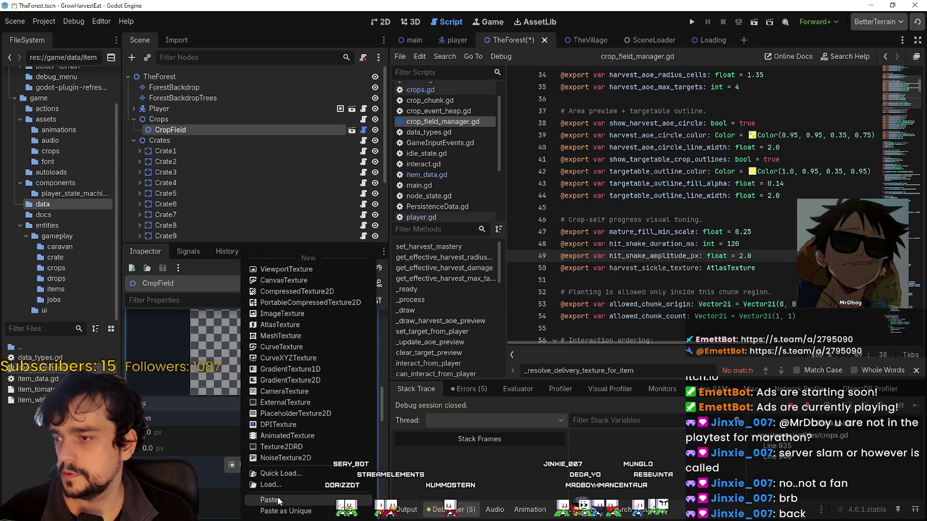
pyautogui.click(286, 475)
pyautogui.doubleClick(316, 173)
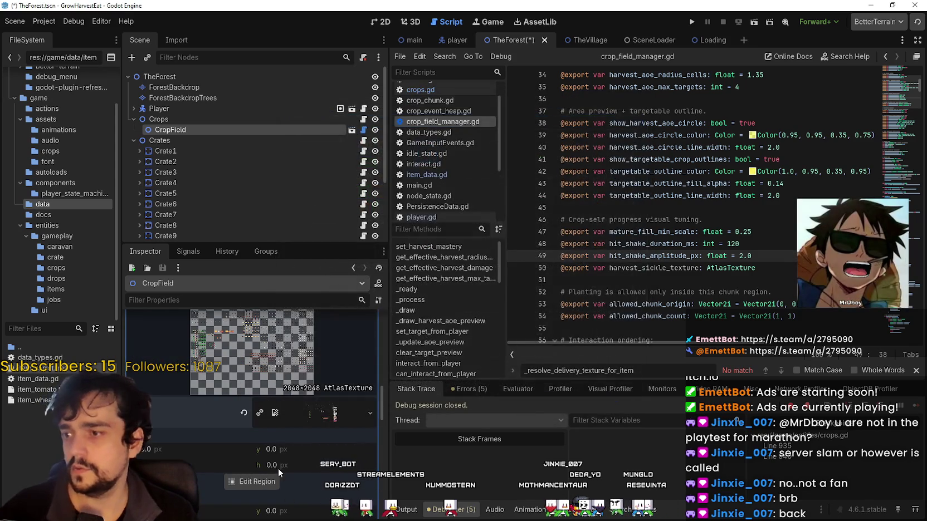
# Set the atlas region to the 16×16 sickle sprite and save TheForest scene
pyautogui.click(257, 483)
pyautogui.hscroll(-10, 442, 324)
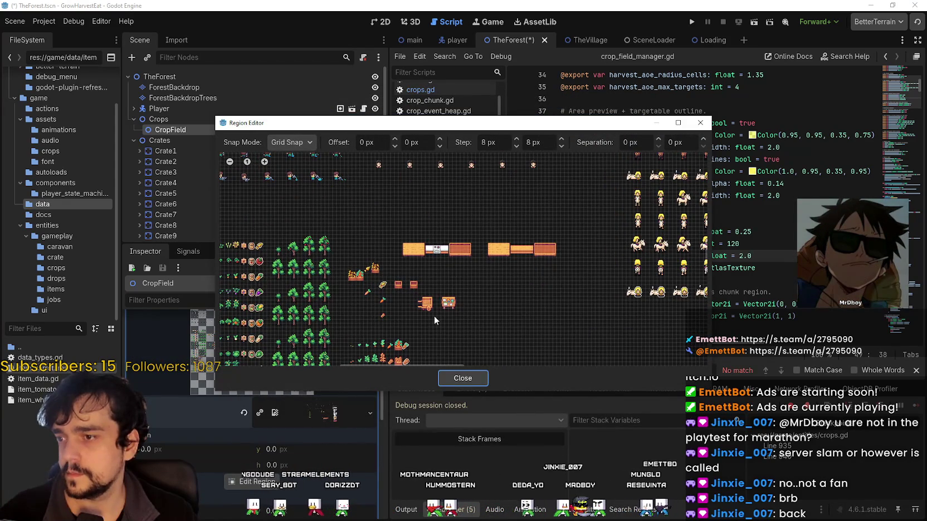
pyautogui.scroll(2, 398, 297)
pyautogui.scroll(-5, 399, 288)
pyautogui.scroll(5, 404, 214)
pyautogui.scroll(5, 466, 330)
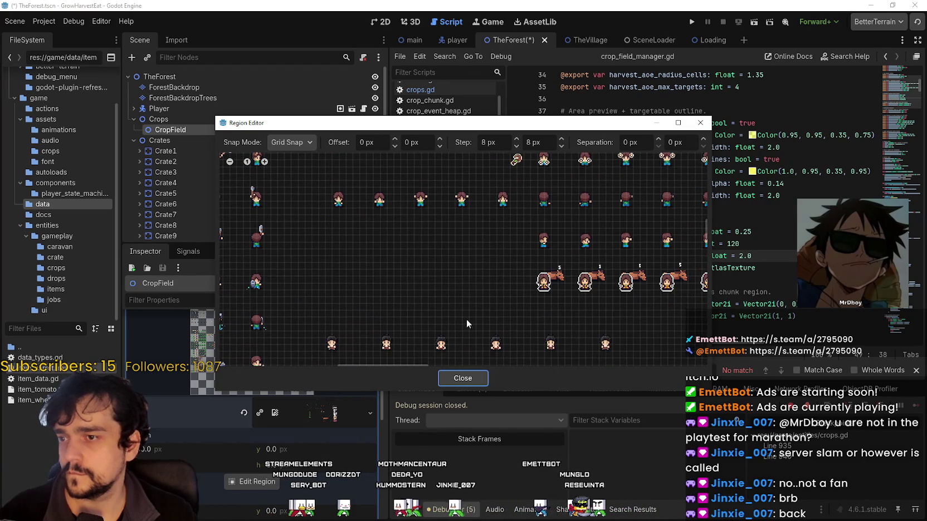
pyautogui.moveTo(488, 258); pyautogui.dragTo(452, 231)
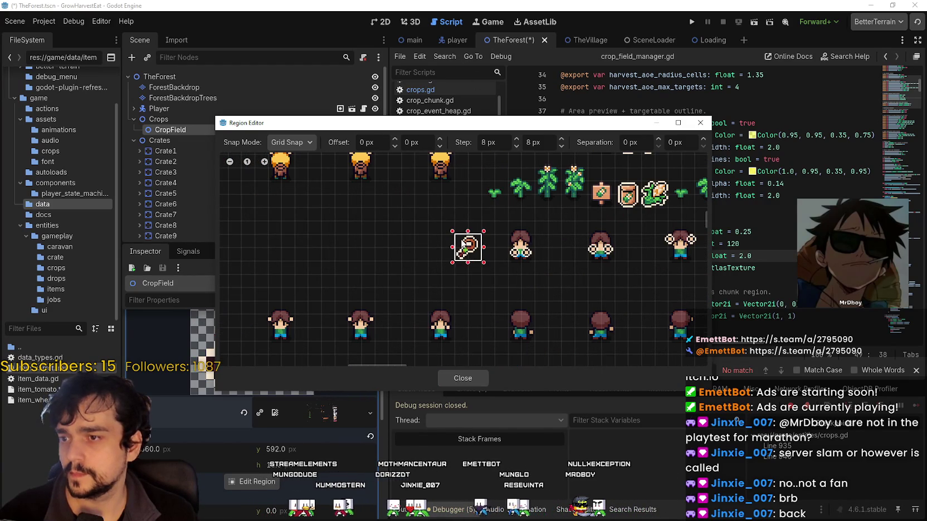
pyautogui.click(458, 376)
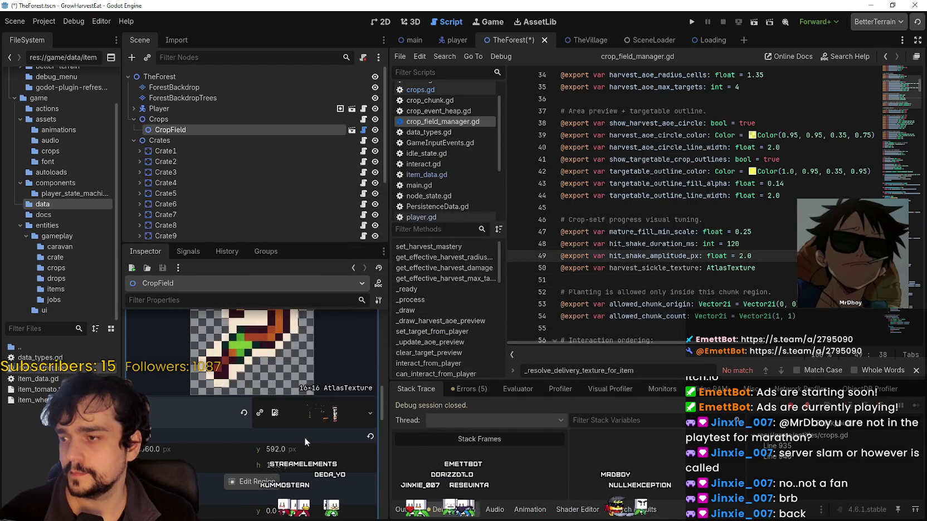
pyautogui.hotkey('ctrl', 's')
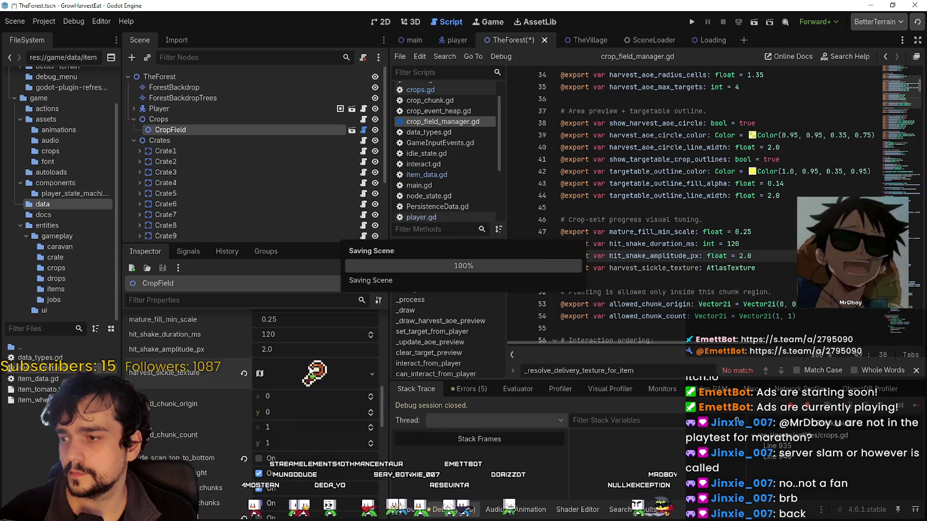
# Click around lines 47–49 of the script, then start a screen capture
pyautogui.doubleClick(655, 257)
pyautogui.click(795, 231)
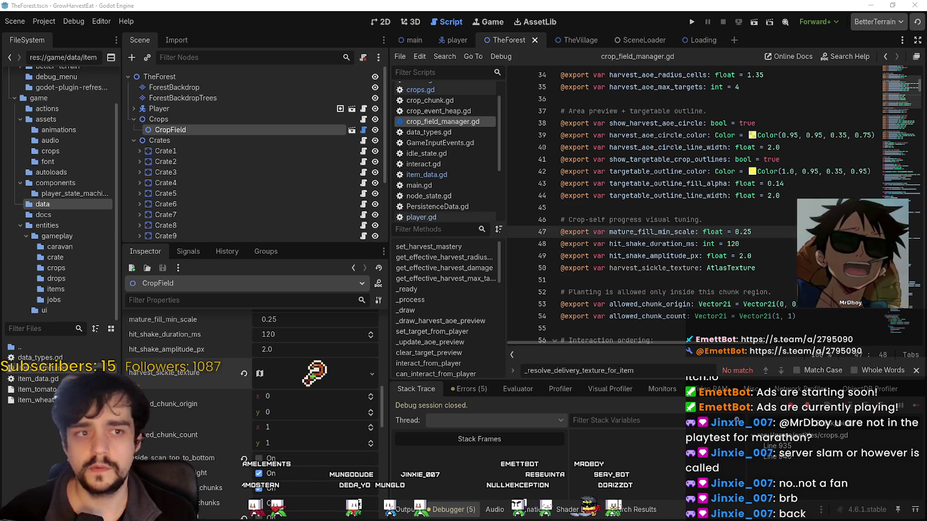
pyautogui.press('F5')
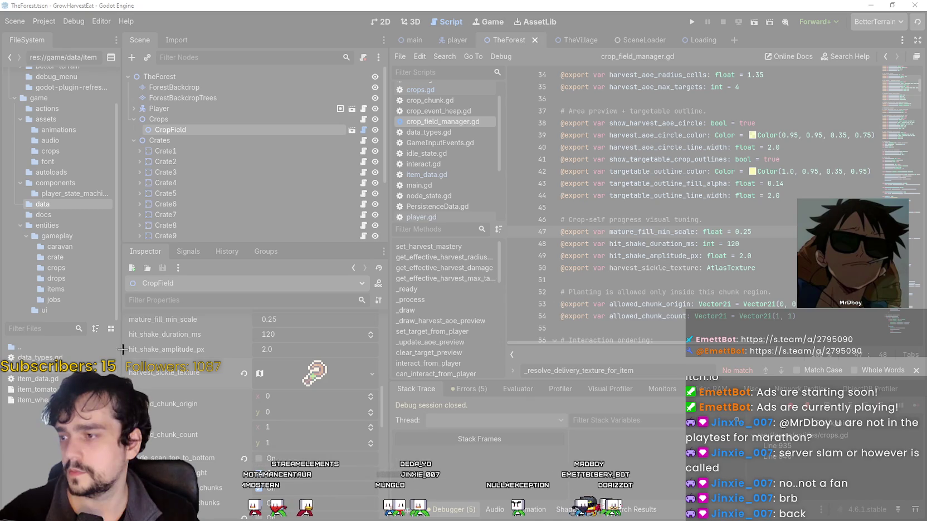
# Snip the harvest_sickle_texture row with its sickle preview, copy the image, and close Snipping Tool
pyautogui.moveTo(121, 357); pyautogui.dragTo(382, 389)
pyautogui.click(99, 286)
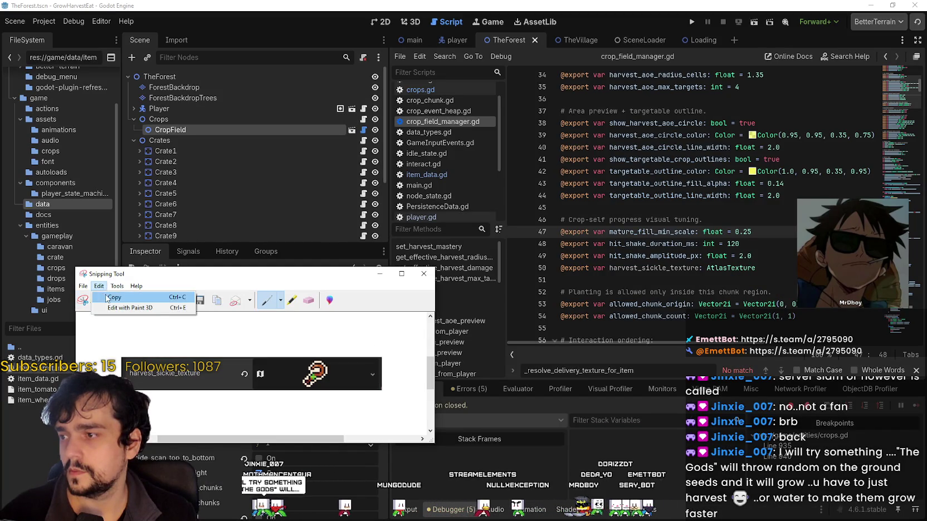
pyautogui.click(106, 298)
pyautogui.click(418, 276)
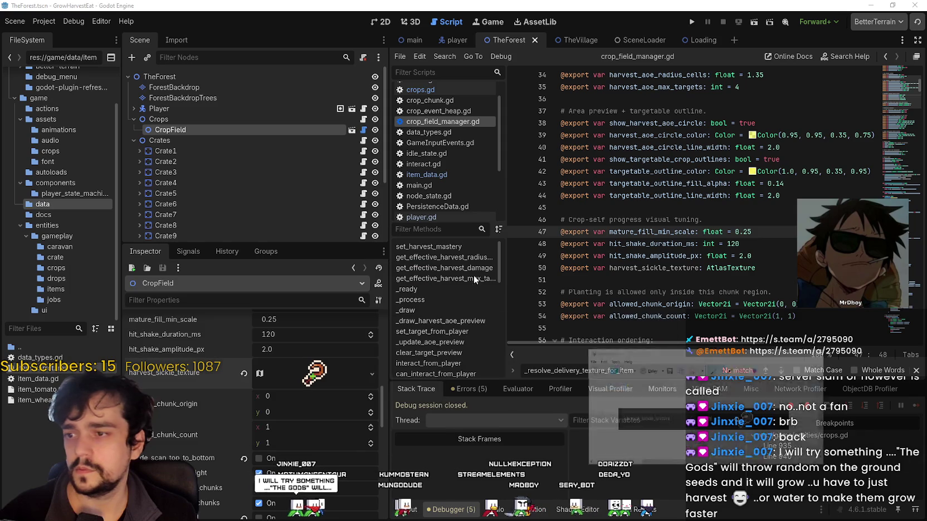
pyautogui.click(824, 207)
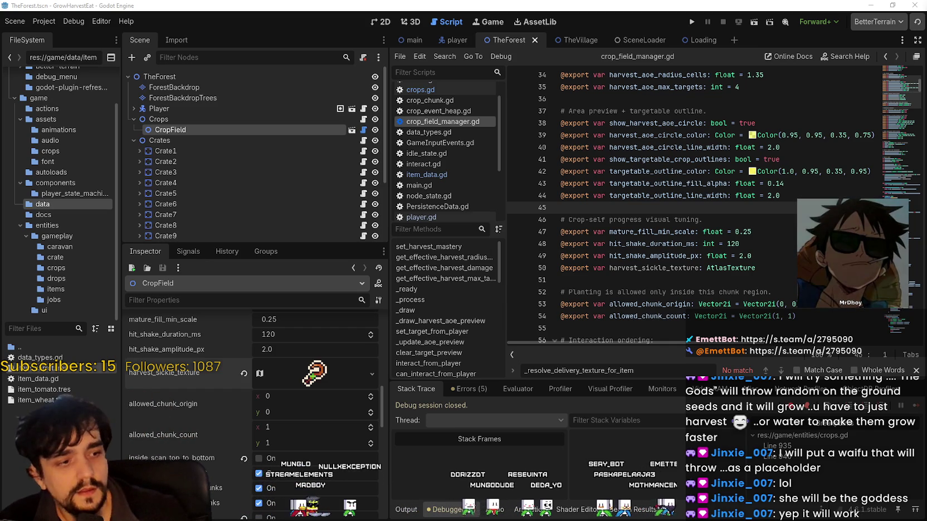
pyautogui.hotkey('alt', 'Tab')
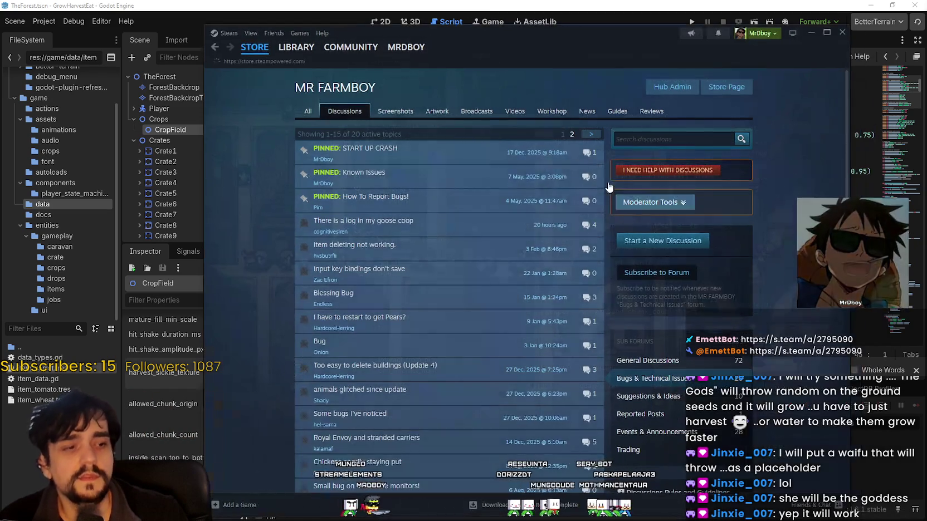
# Go from the Tangy TD Demo library entry to its store page and check the 9 Mar, 2026 release date
pyautogui.click(255, 47)
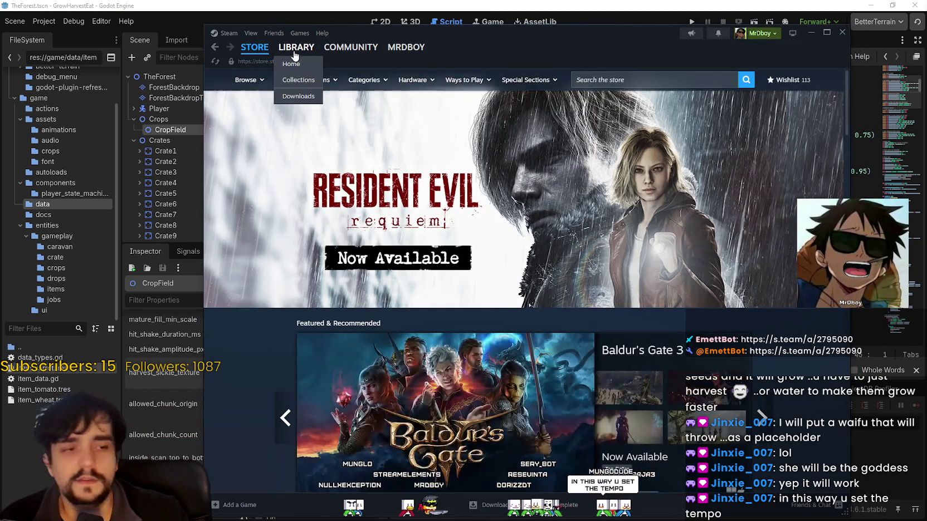
pyautogui.click(294, 50)
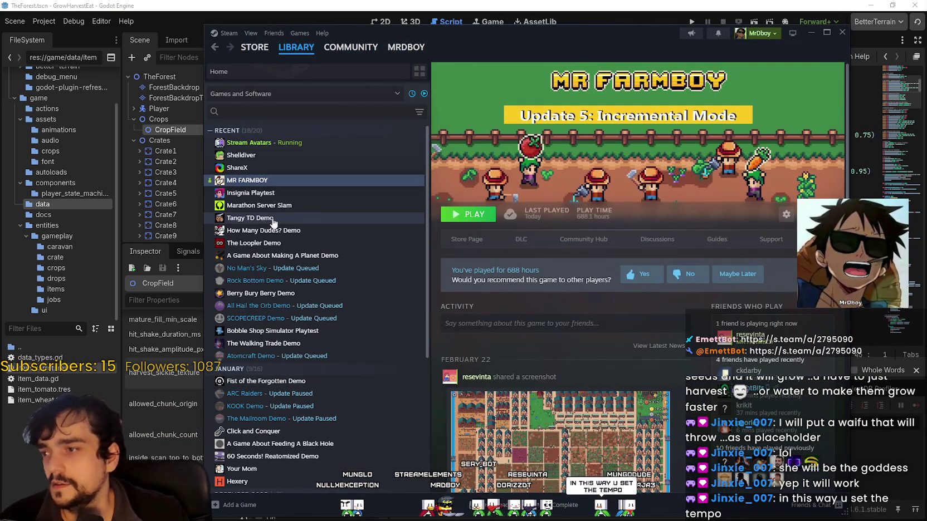
pyautogui.click(251, 218)
pyautogui.click(480, 244)
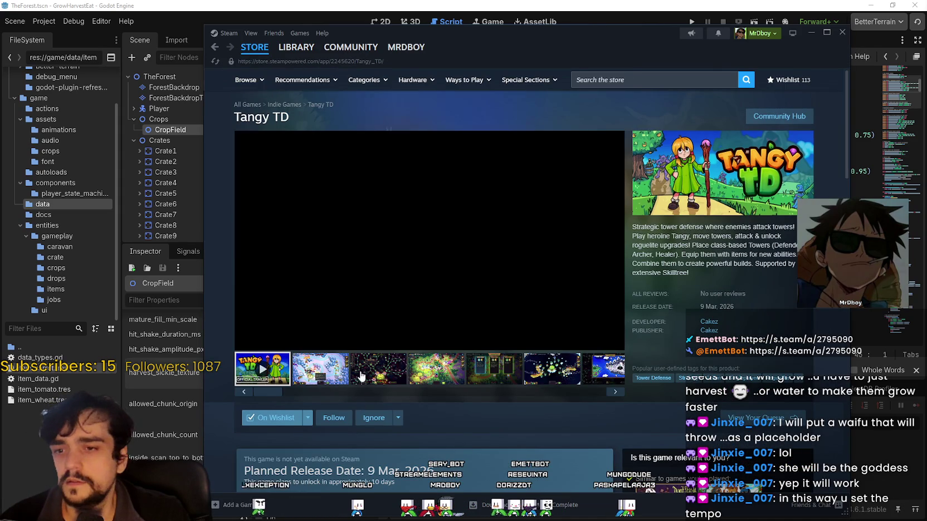
pyautogui.scroll(-3, 448, 377)
pyautogui.moveTo(433, 326); pyautogui.dragTo(368, 326)
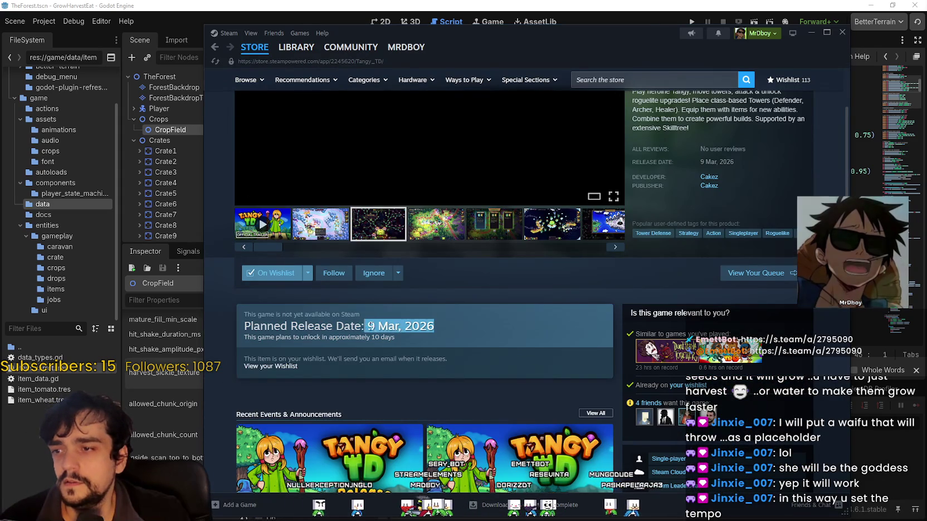
pyautogui.click(436, 350)
# Scroll down and expand the full About This Game description with READ MORE
pyautogui.scroll(3, 481, 388)
pyautogui.scroll(-3, 482, 398)
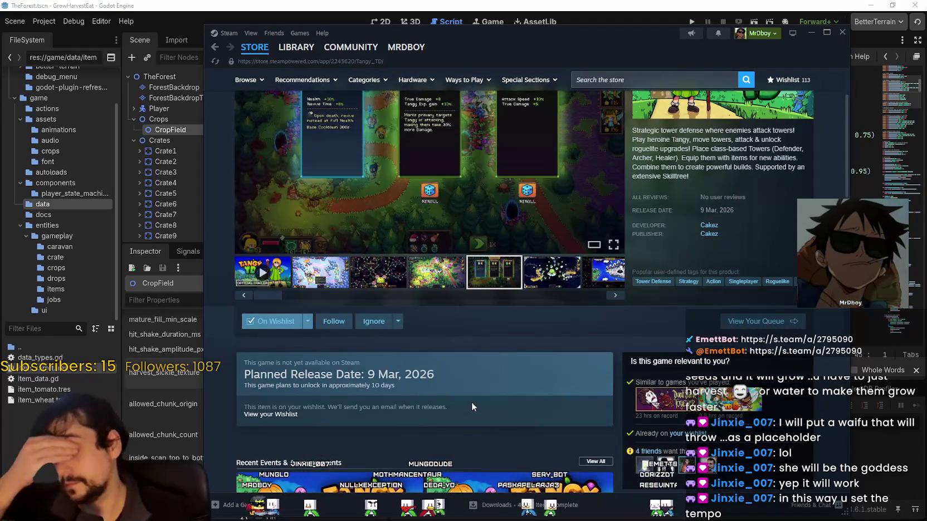
pyautogui.scroll(-1, 471, 402)
pyautogui.scroll(-3, 470, 403)
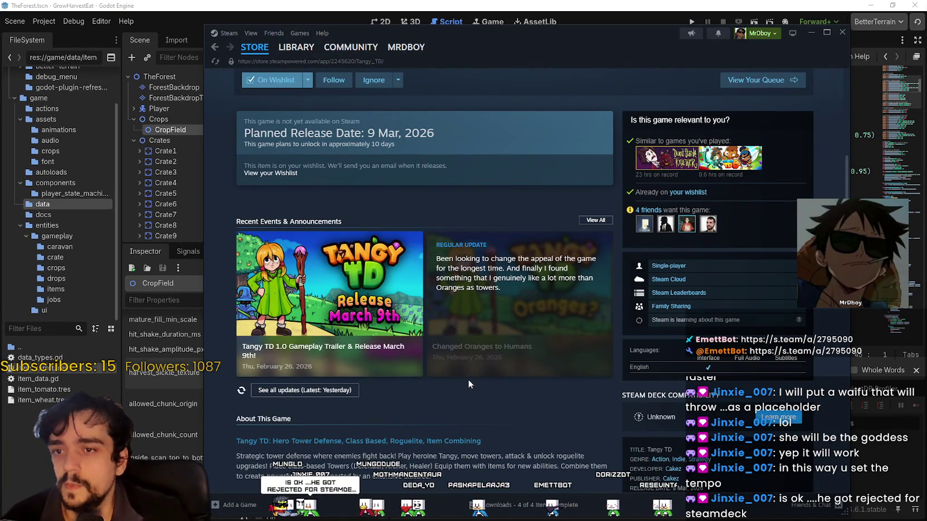
pyautogui.scroll(-10, 468, 382)
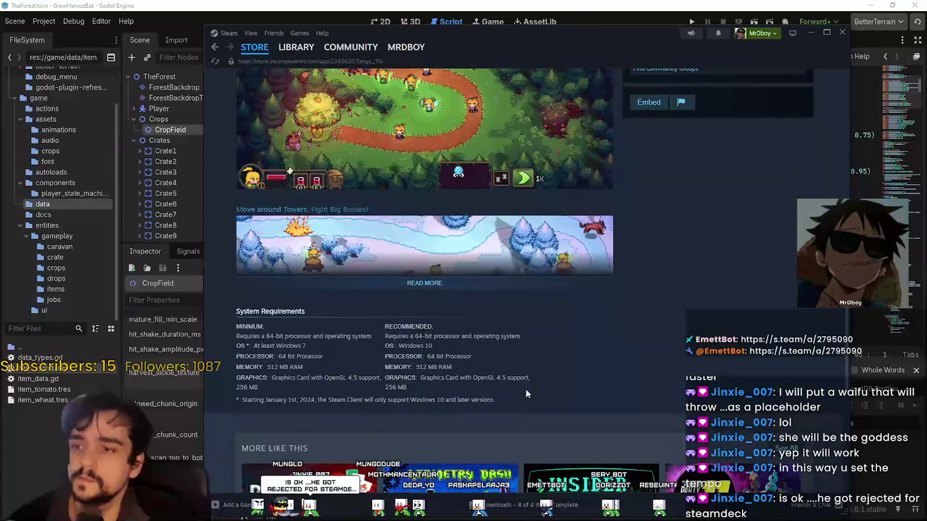
pyautogui.scroll(10, 524, 389)
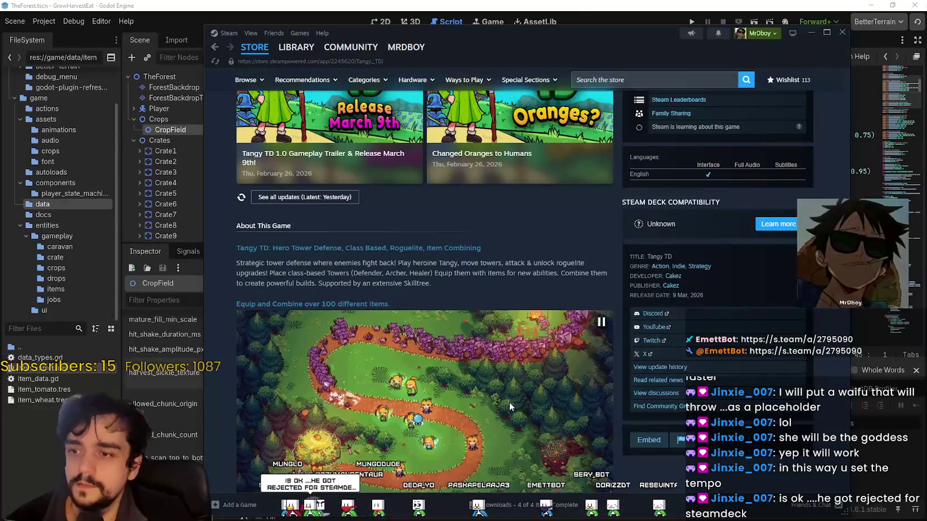
pyautogui.scroll(-5, 507, 399)
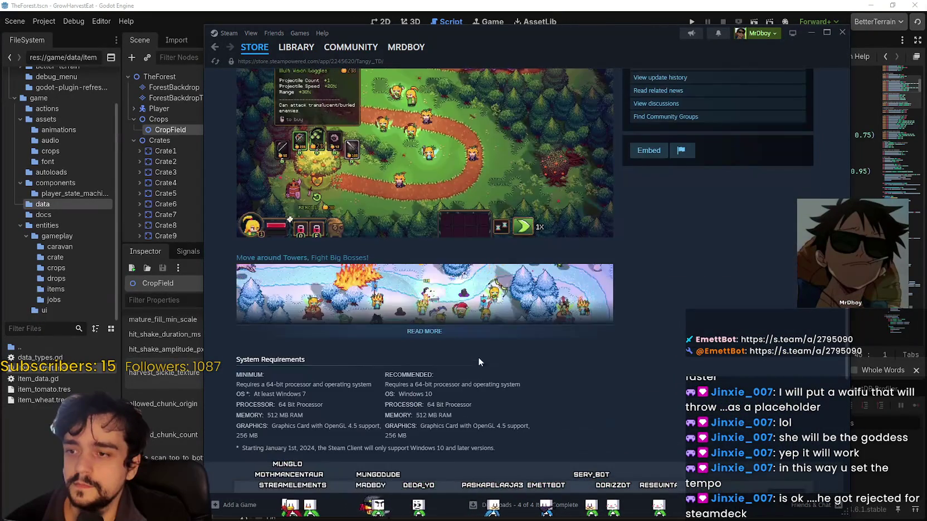
pyautogui.click(425, 330)
# Scroll through the expanded description's screenshots and GIFs
pyautogui.scroll(-3, 621, 422)
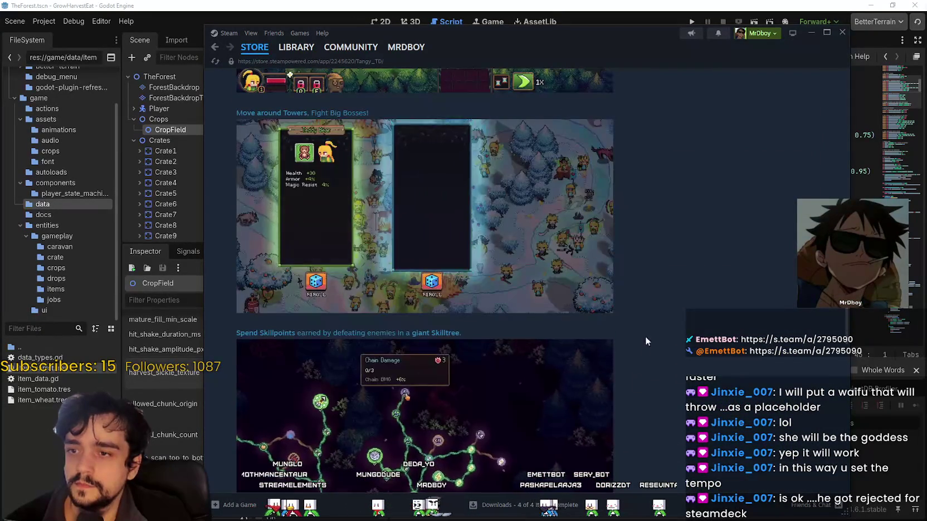
pyautogui.scroll(1, 649, 326)
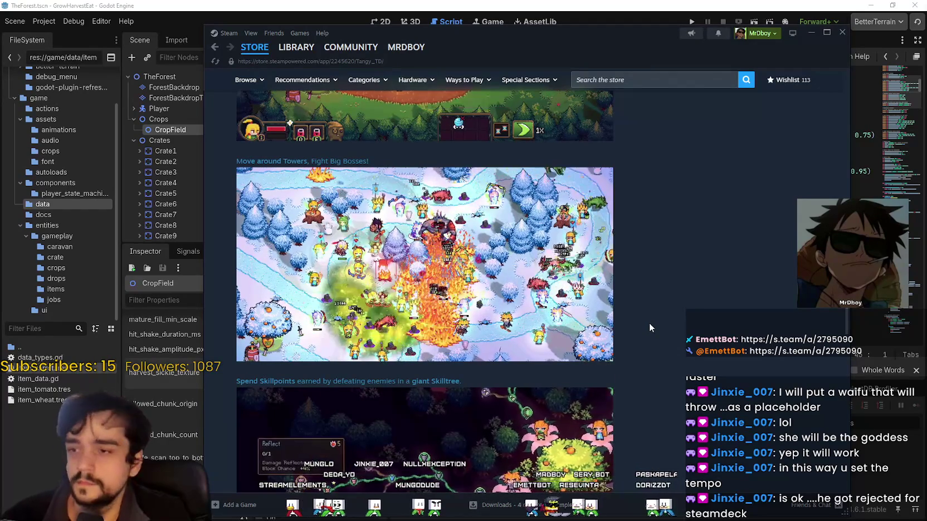
pyautogui.scroll(-2, 649, 322)
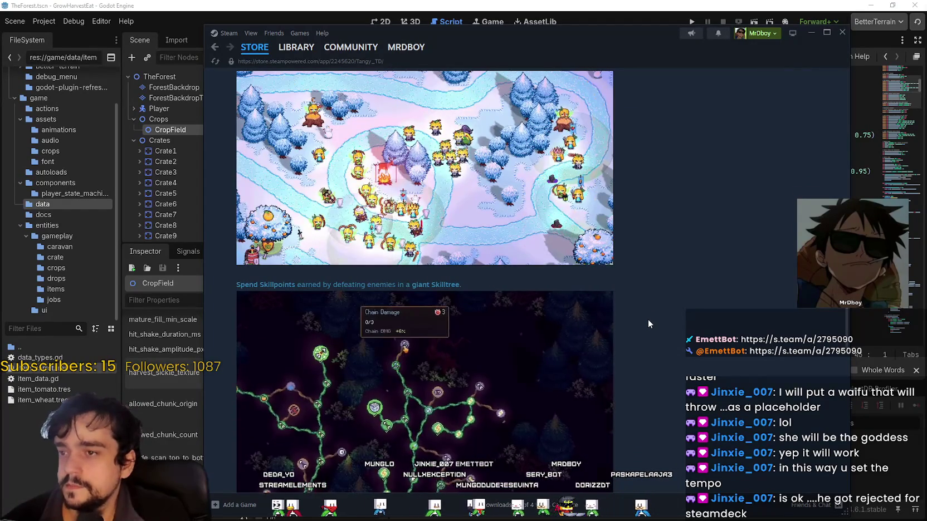
pyautogui.scroll(-2, 649, 320)
pyautogui.scroll(4, 648, 320)
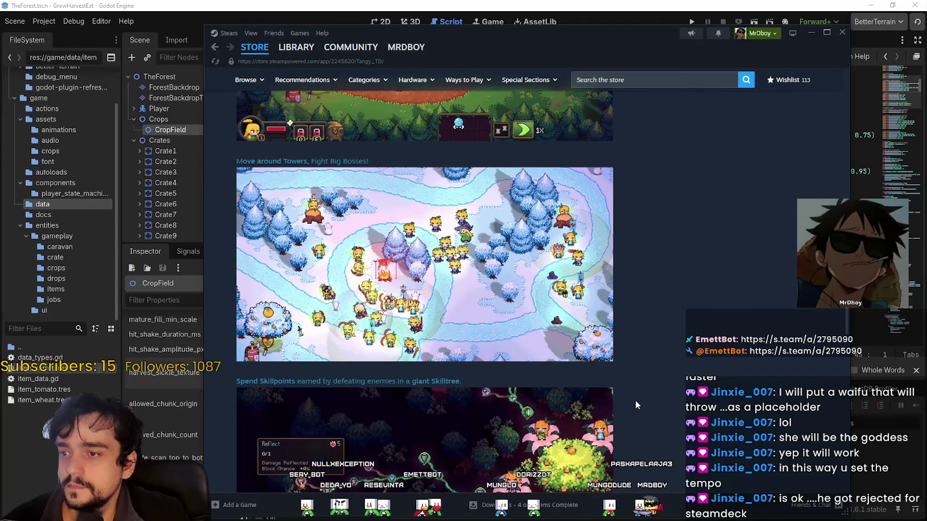
pyautogui.moveTo(511, 264)
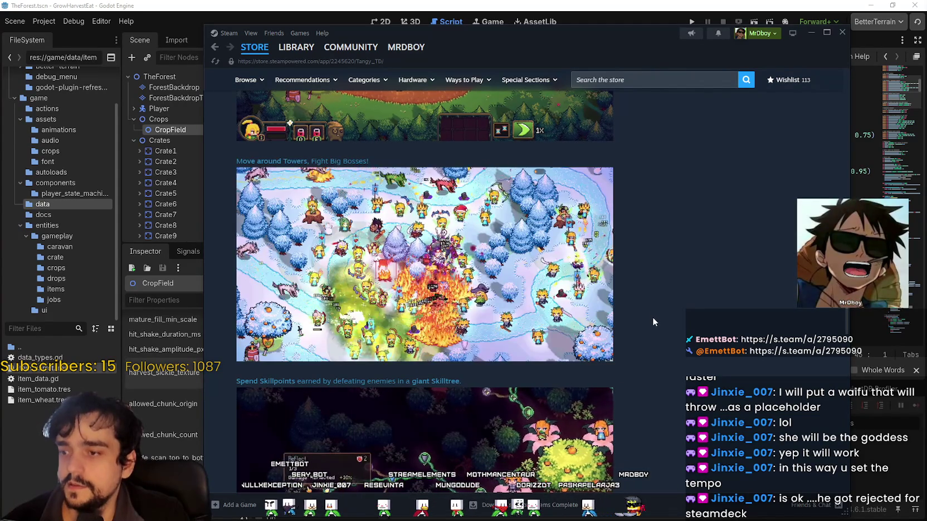
pyautogui.scroll(3, 650, 317)
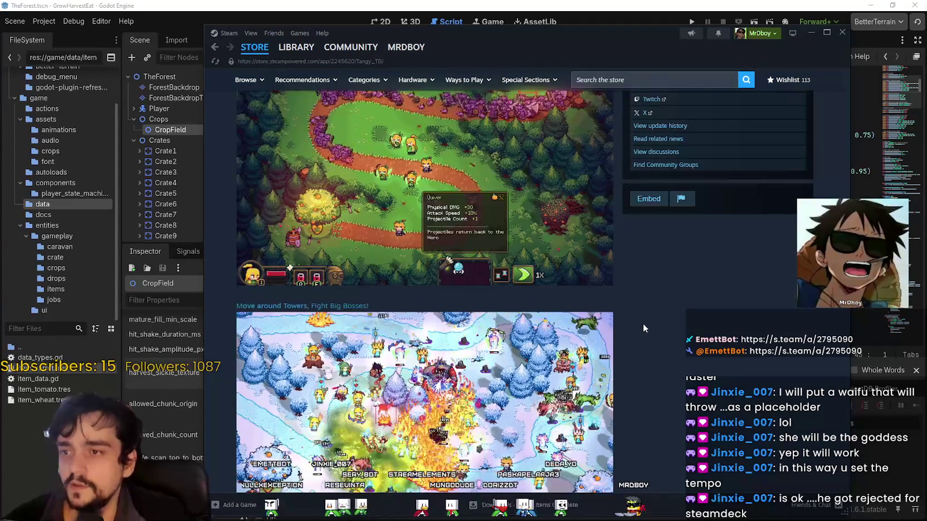
pyautogui.scroll(3, 643, 324)
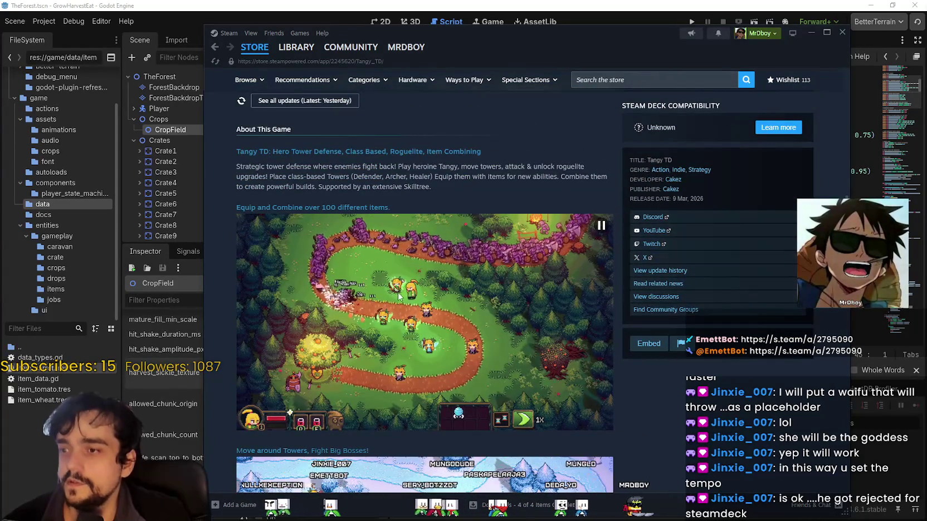
pyautogui.scroll(-3, 462, 330)
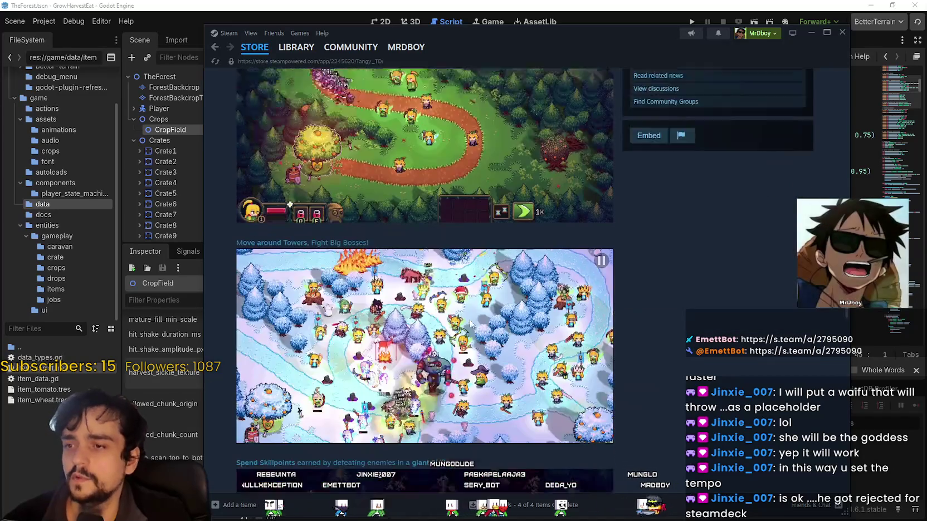
pyautogui.scroll(1, 681, 323)
pyautogui.scroll(-3, 671, 363)
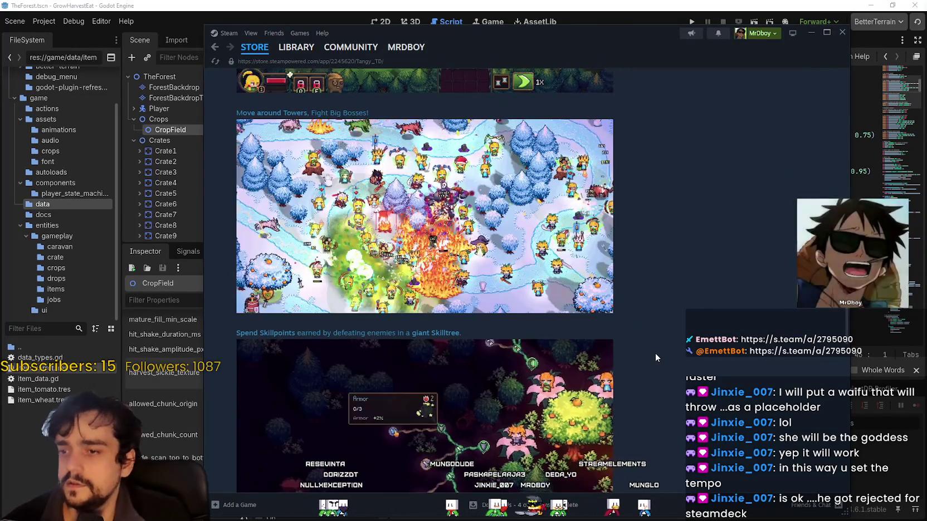
pyautogui.scroll(2, 655, 353)
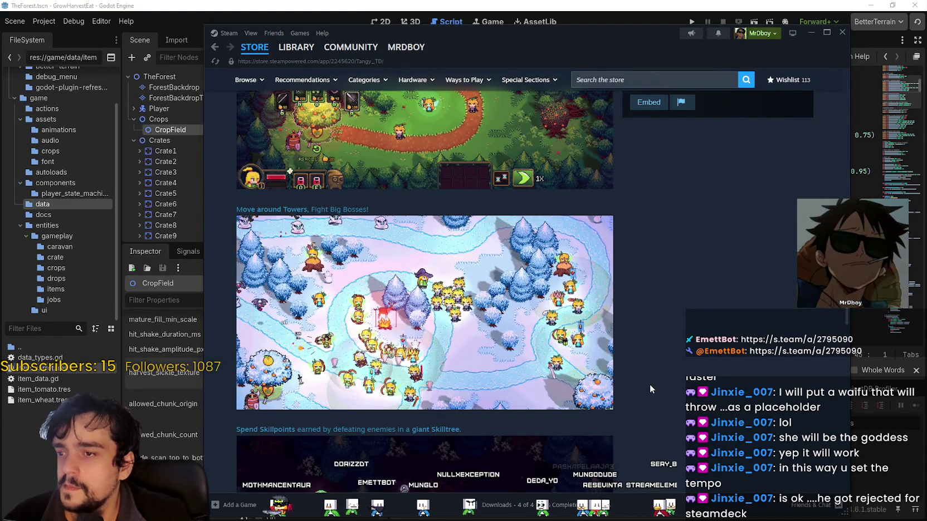
pyautogui.scroll(3, 650, 384)
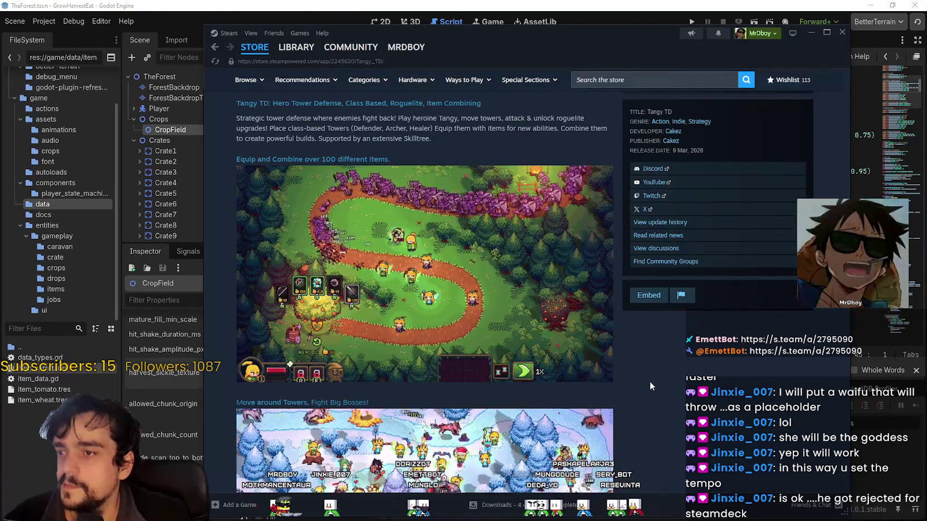
pyautogui.scroll(3, 650, 380)
pyautogui.scroll(-2, 612, 371)
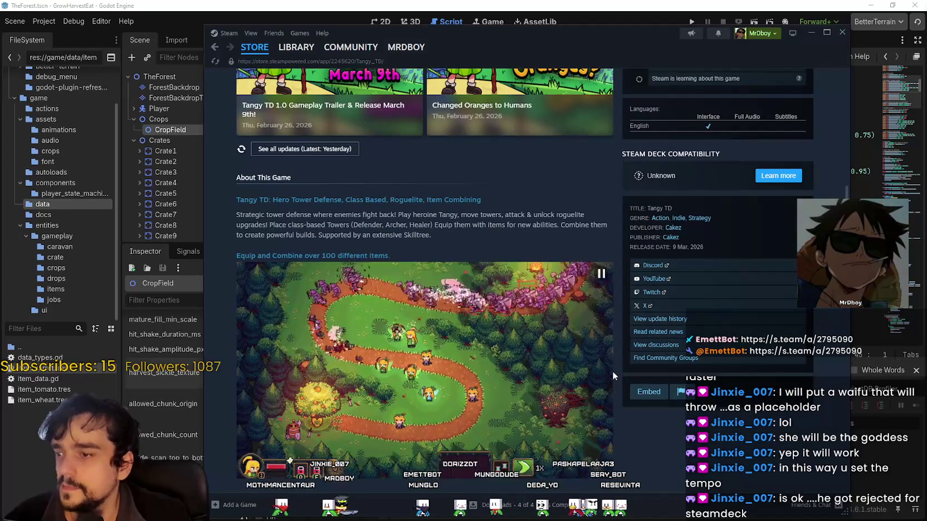
pyautogui.scroll(-6, 612, 371)
pyautogui.scroll(-4, 597, 367)
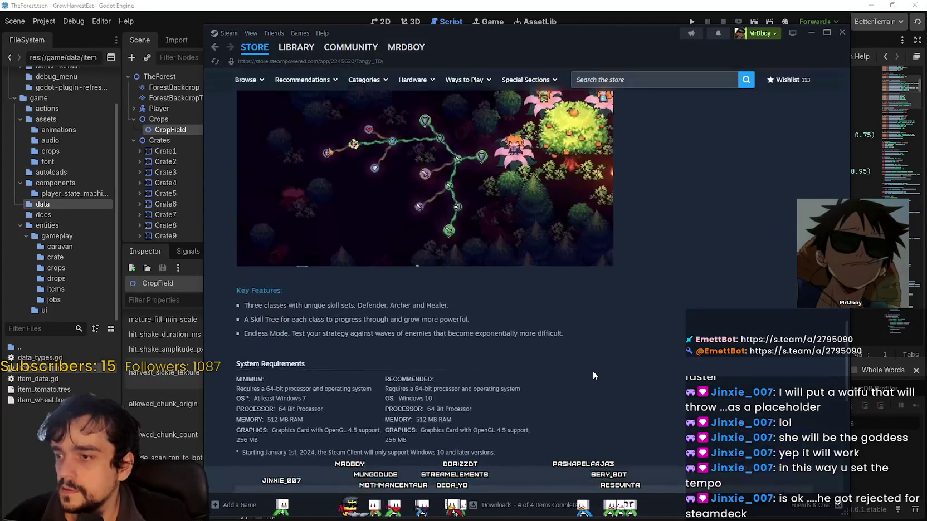
pyautogui.scroll(15, 593, 371)
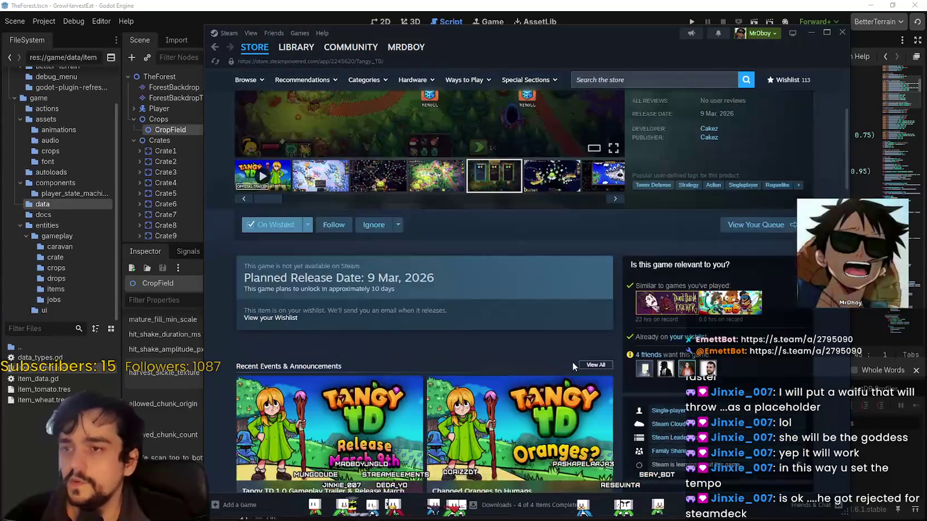
pyautogui.scroll(4, 573, 365)
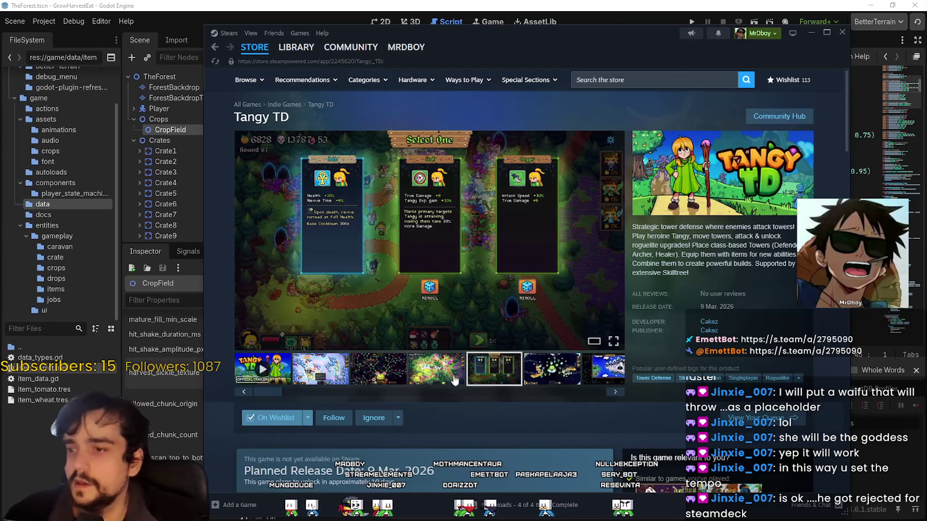
# Step through the gallery's swarm, Upgrades and Game Over screenshots until it wraps around
pyautogui.click(454, 380)
pyautogui.click(554, 376)
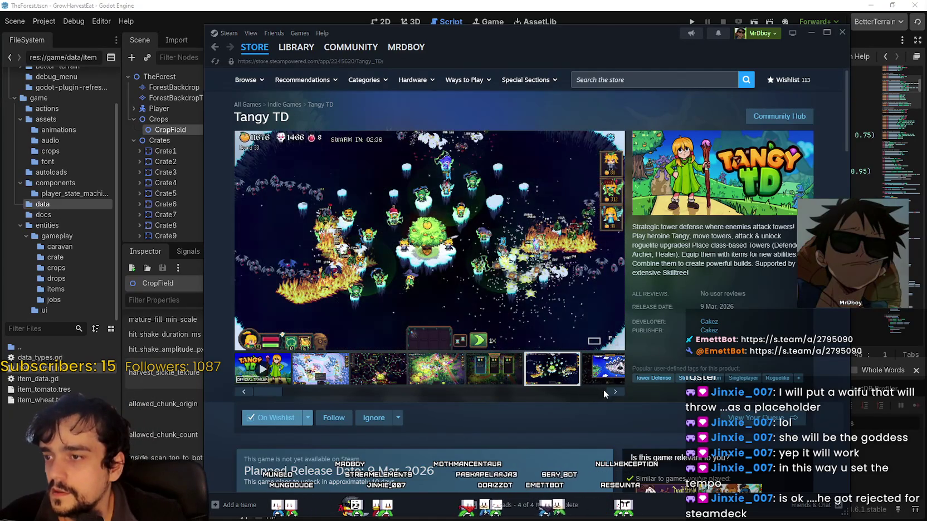
pyautogui.click(614, 392)
pyautogui.click(614, 392)
pyautogui.click(613, 393)
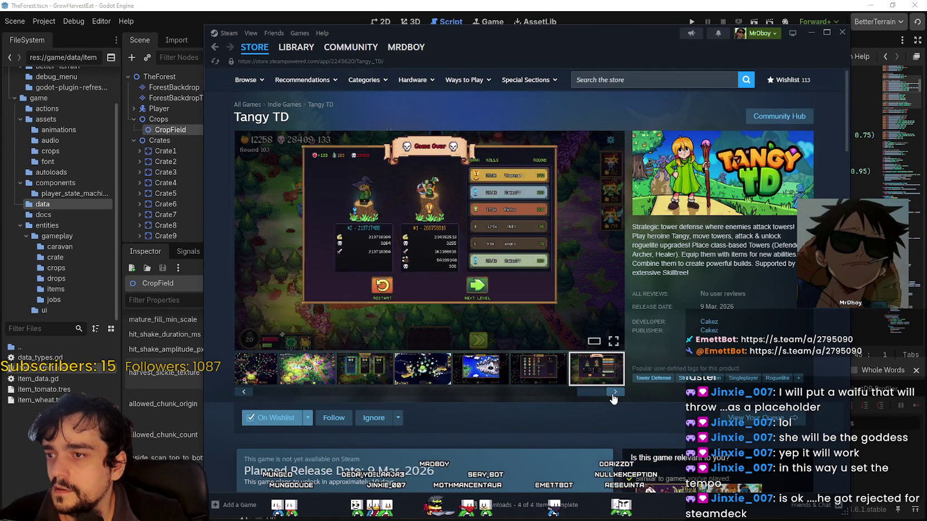
pyautogui.click(614, 392)
# Scroll down to view the GIFs of moving towers, big bosses and the giant skilltree
pyautogui.scroll(-15, 570, 390)
pyautogui.scroll(-2, 542, 393)
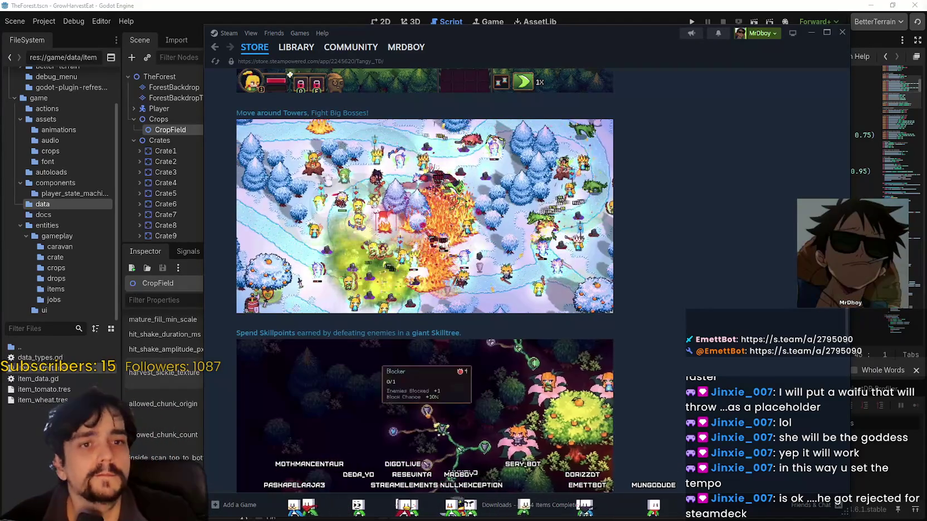
pyautogui.scroll(1, 628, 352)
pyautogui.scroll(1, 635, 341)
pyautogui.scroll(-3, 637, 339)
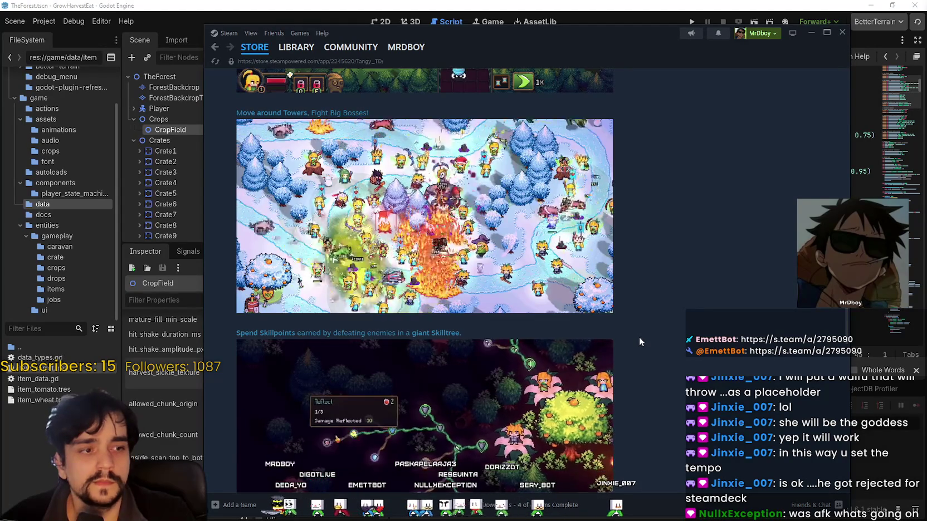
pyautogui.scroll(1, 639, 336)
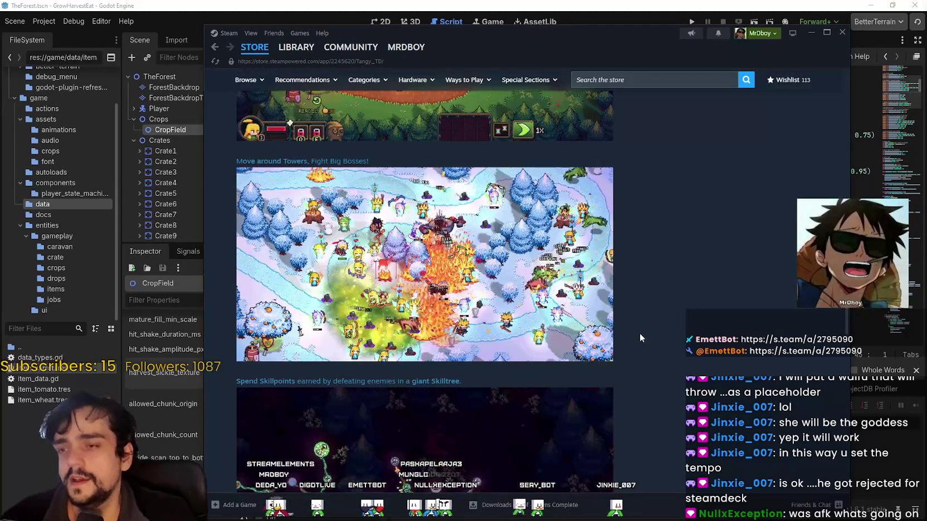
pyautogui.moveTo(402, 269)
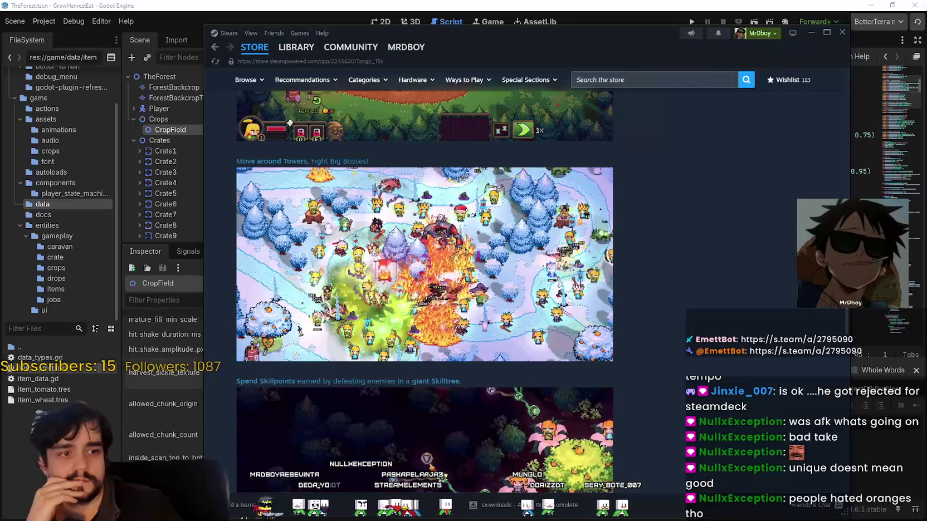
pyautogui.moveTo(603, 306)
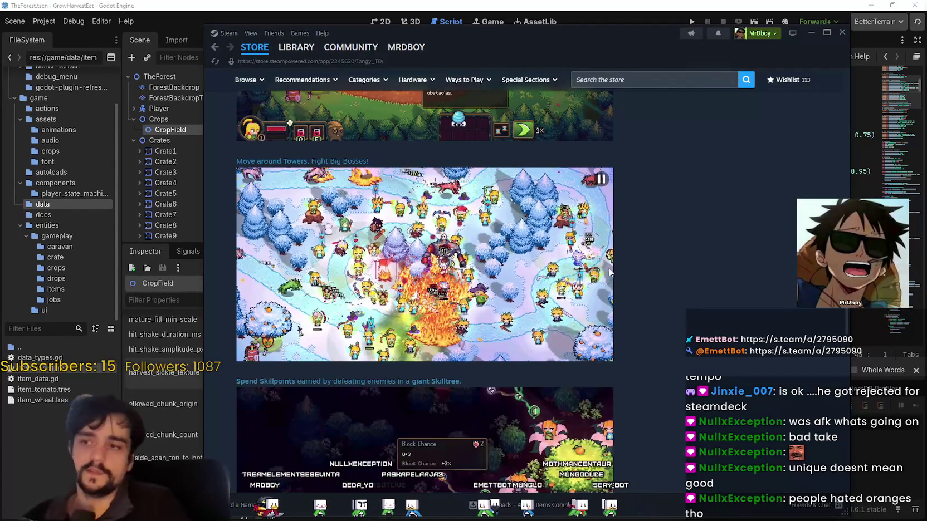
pyautogui.moveTo(606, 266)
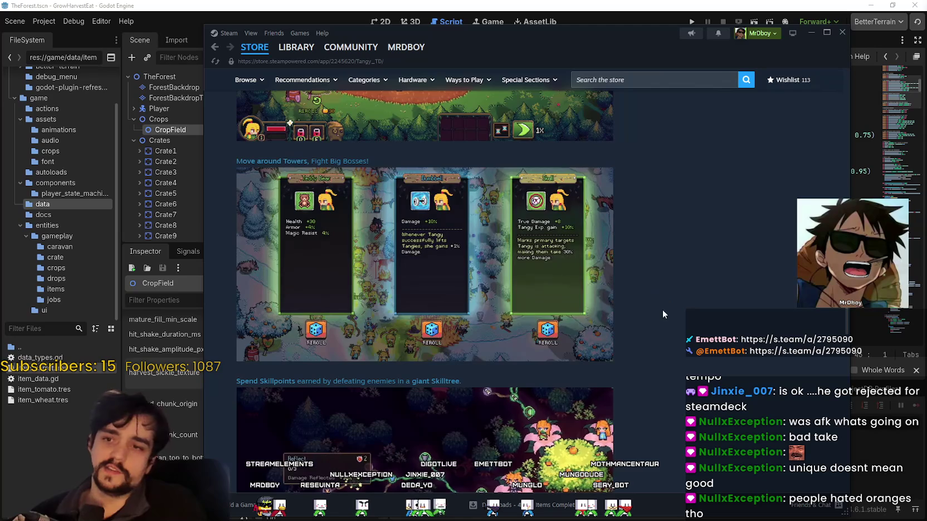
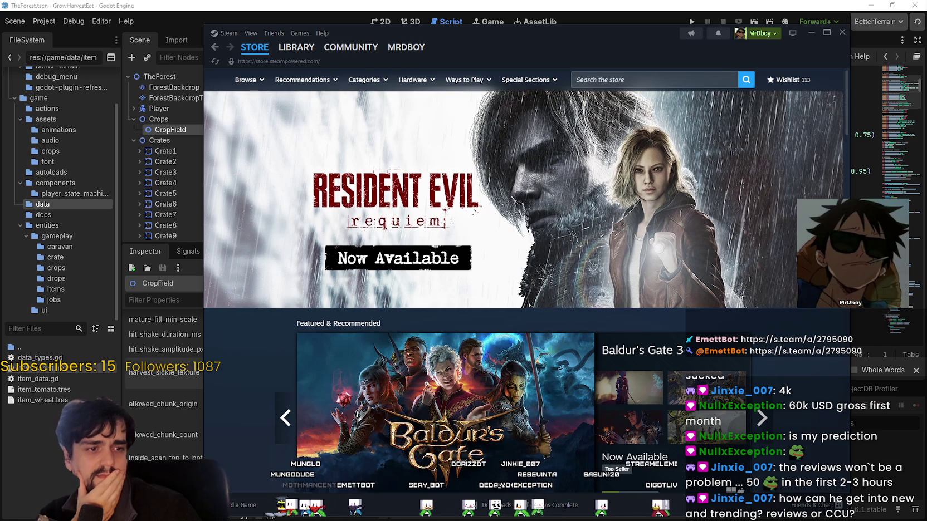
# Leave the Steam store and return to the crop_field_manager.gd script in Godot
pyautogui.hotkey('alt', 'Tab')
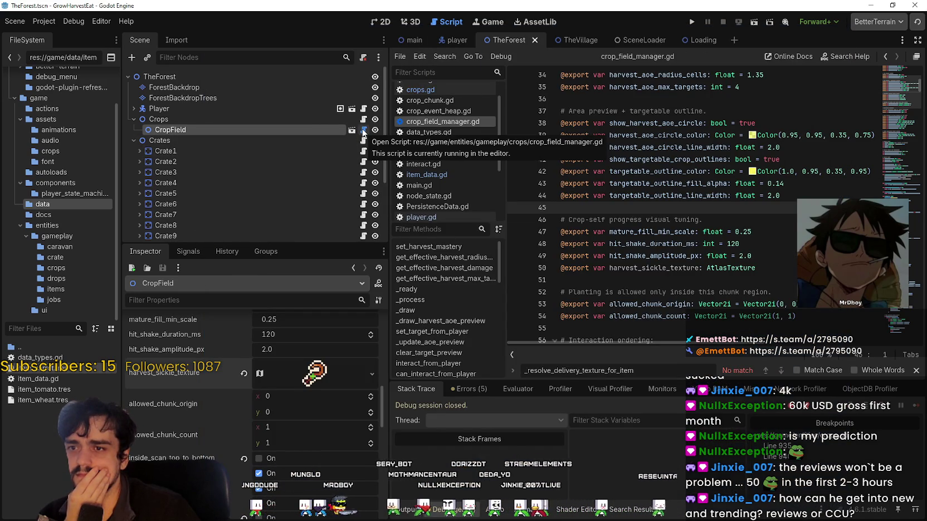
# Open crops.gd from the Crops node and scroll through its code
pyautogui.click(363, 120)
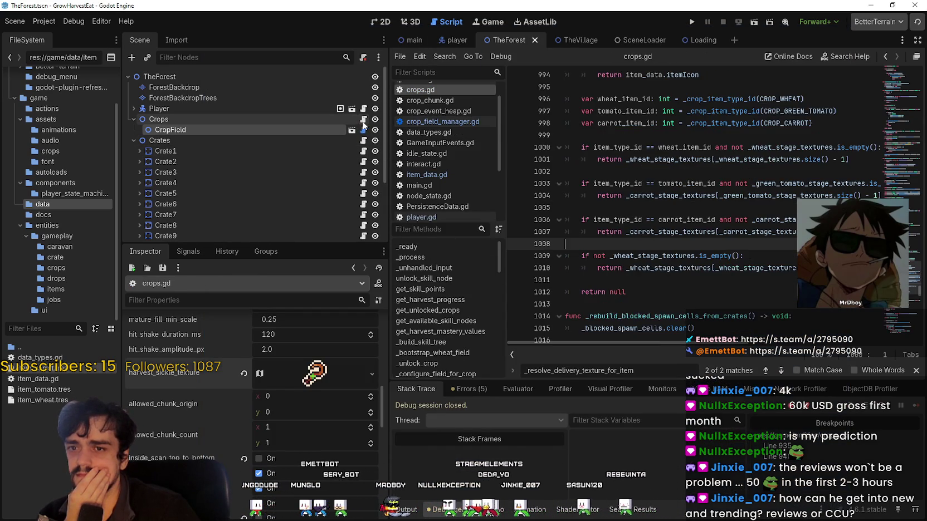
pyautogui.scroll(-10, 892, 326)
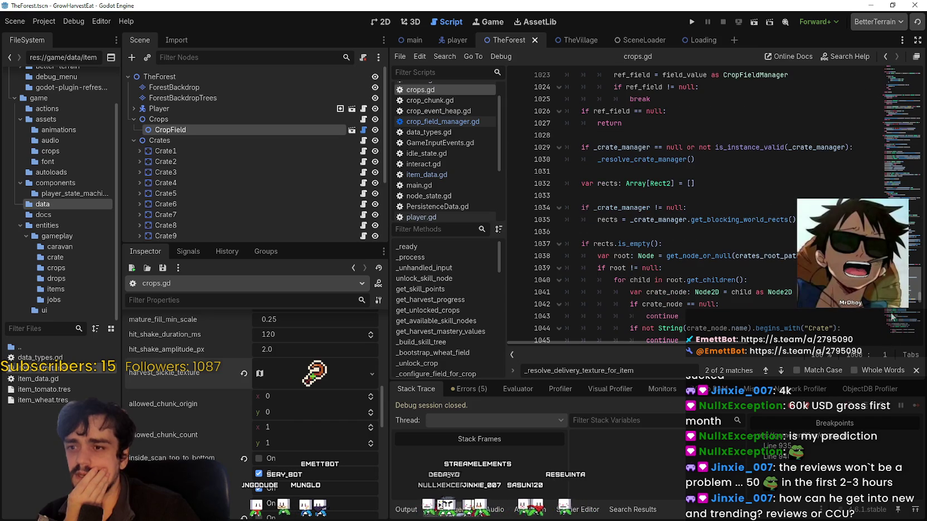
pyautogui.scroll(-20, 891, 326)
pyautogui.moveTo(892, 326); pyautogui.dragTo(891, 46)
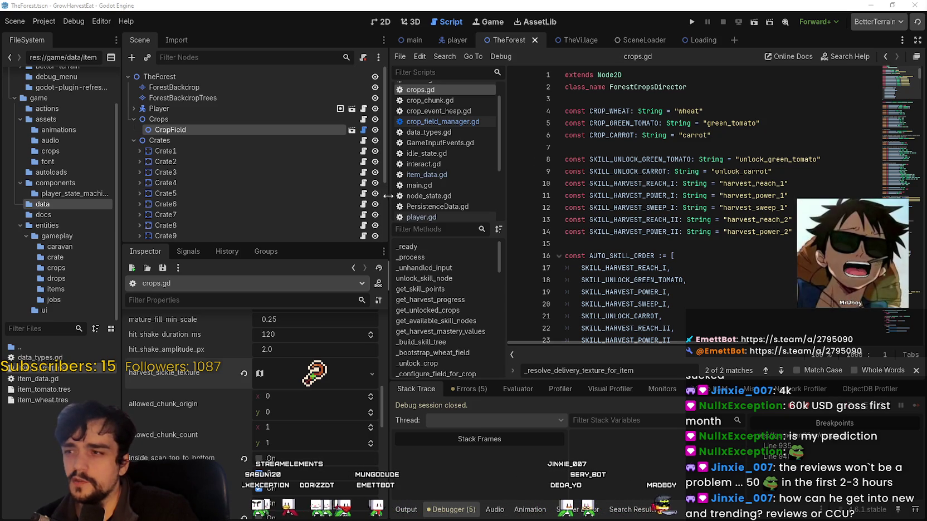
pyautogui.moveTo(889, 84); pyautogui.dragTo(883, 356)
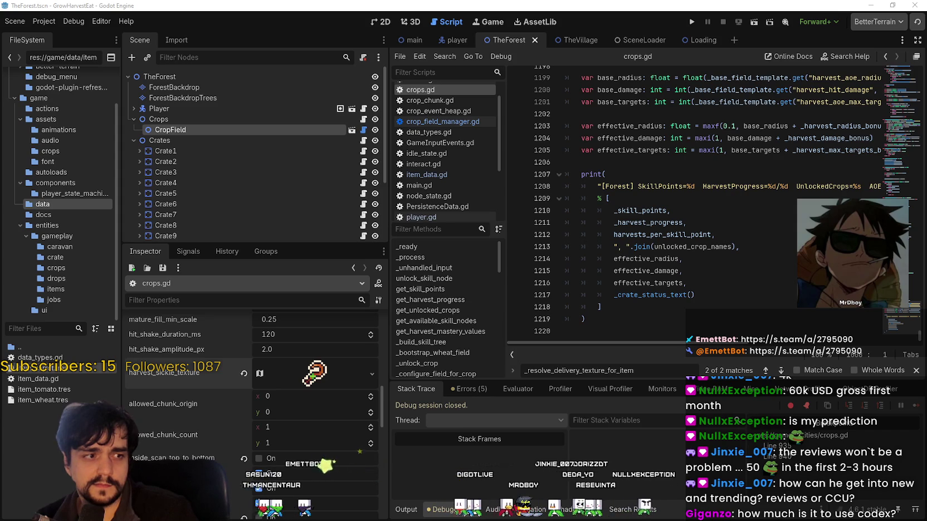
# Replace crops.gd's code with the updated version ending at line 1299
pyautogui.click(680, 311)
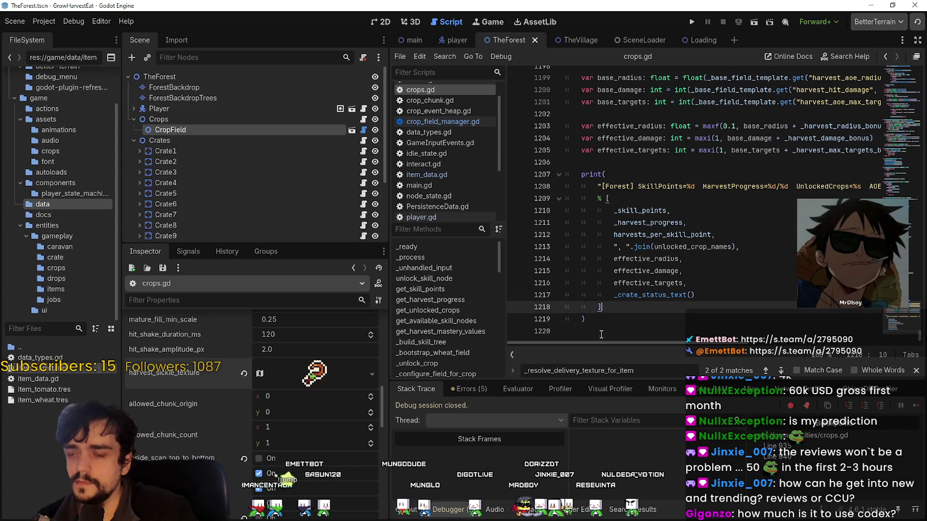
pyautogui.click(600, 333)
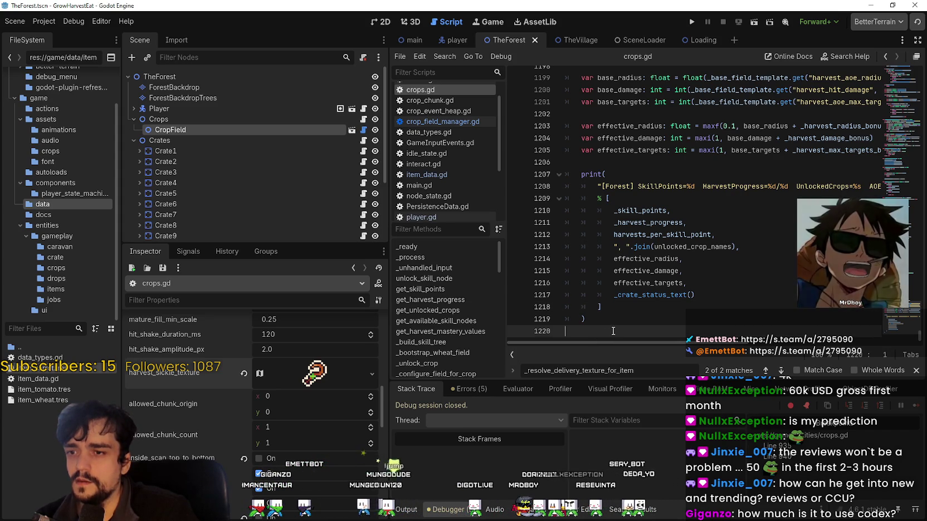
pyautogui.moveTo(600, 333)
pyautogui.mouseDown()
pyautogui.moveTo(658, 3)
pyautogui.moveTo(137, 3)
pyautogui.moveTo(409, 2)
pyautogui.moveTo(401, 43)
pyautogui.mouseUp()
pyautogui.press('Right')
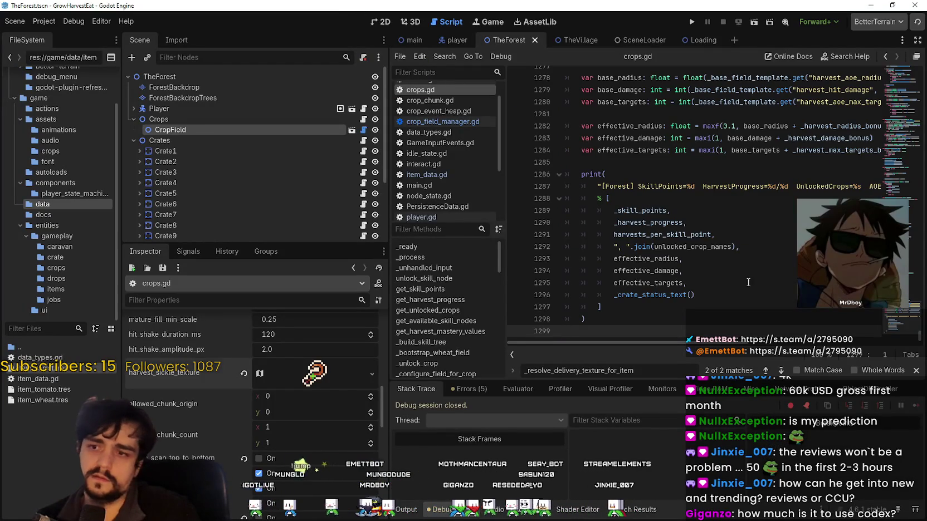
# Save the project and scroll back to the top of crops.gd
pyautogui.hotkey('ctrl', 's')
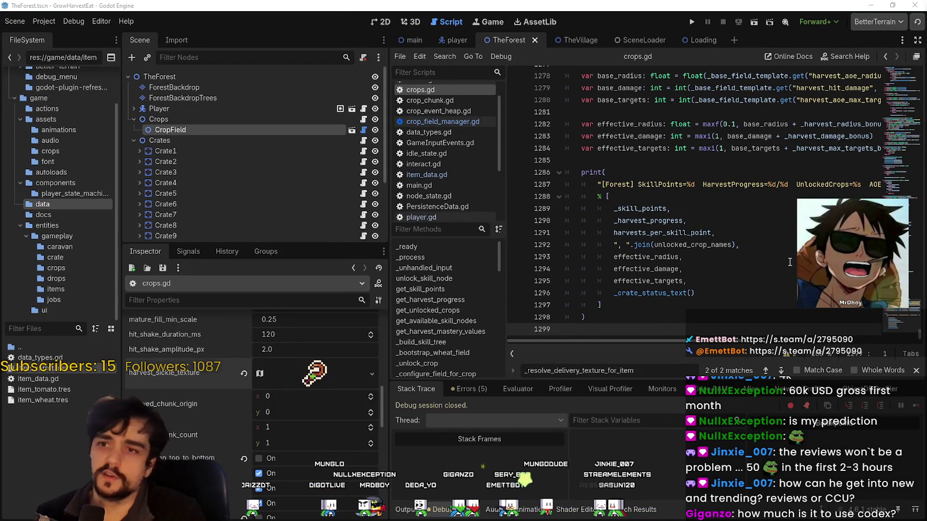
pyautogui.moveTo(884, 316); pyautogui.dragTo(910, 251)
pyautogui.click(883, 66)
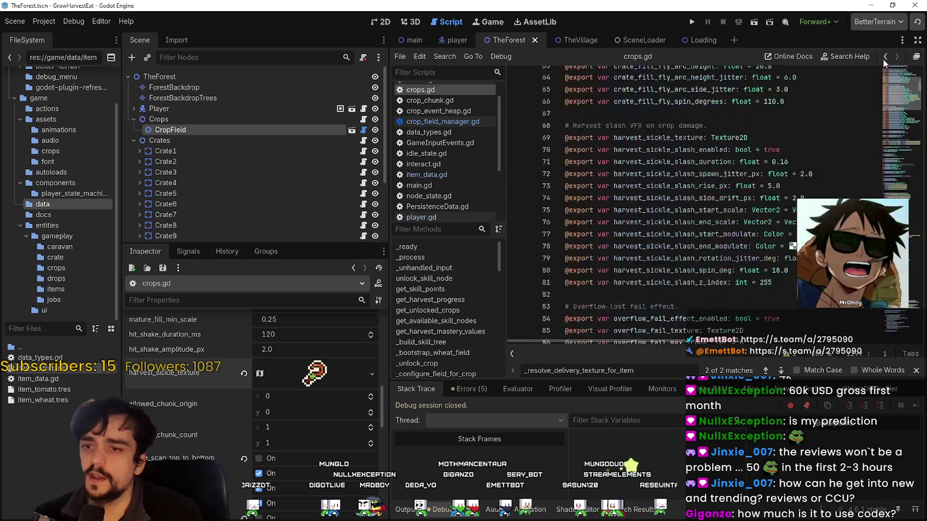
# Launch a playtest, start the game and run it at 2.0x speed
pyautogui.click(691, 22)
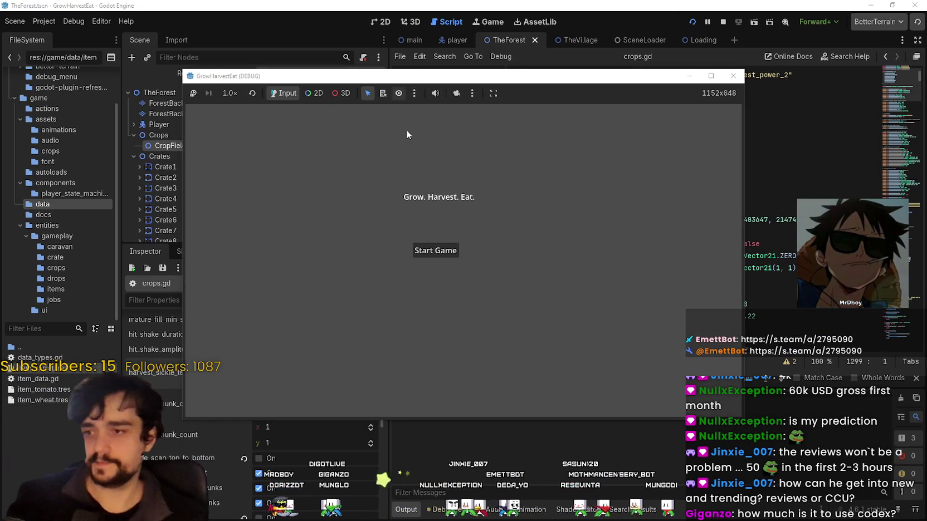
pyautogui.click(436, 252)
pyautogui.press('d')
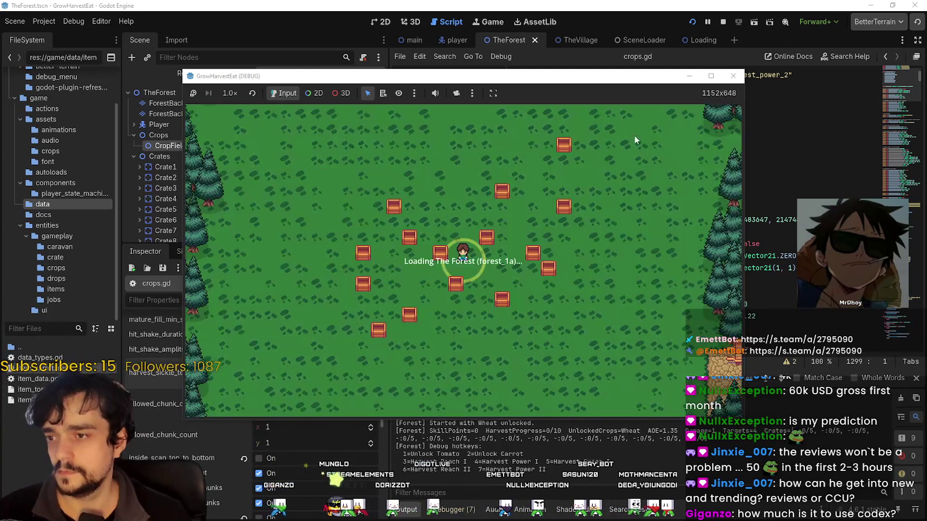
pyautogui.scroll(3, 490, 239)
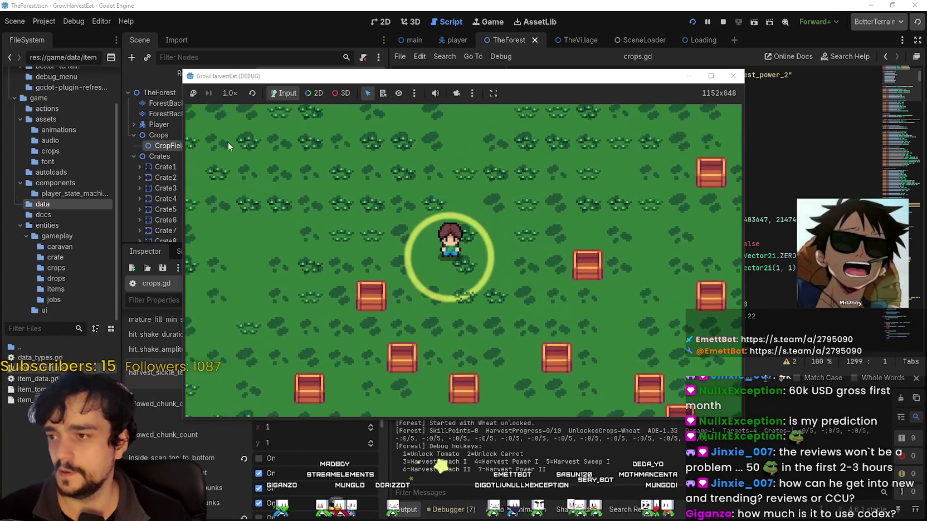
pyautogui.click(229, 93)
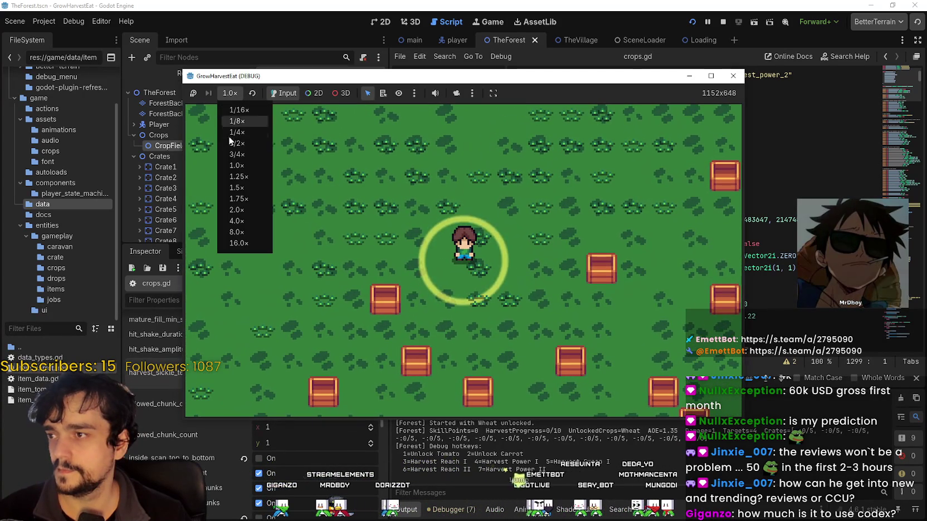
pyautogui.click(243, 209)
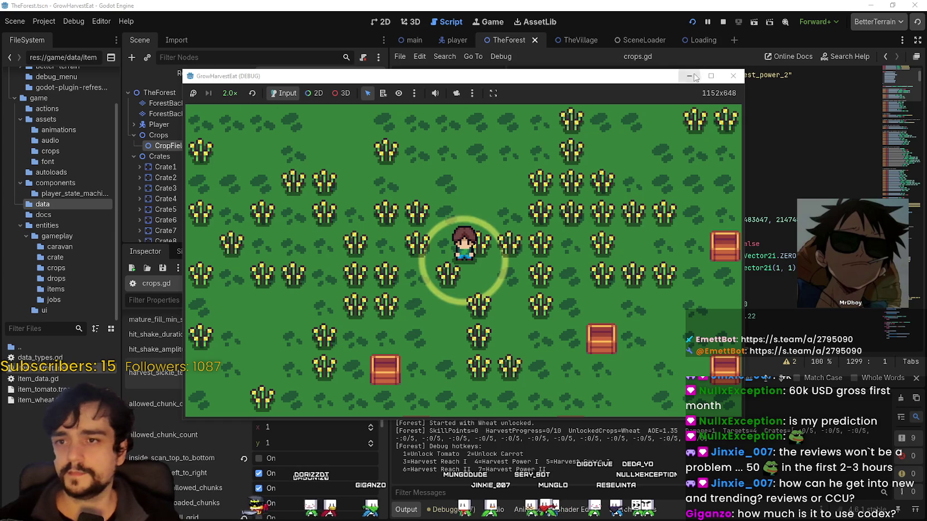
# Return to 1.0x speed, harvest wheat until a skill point is earned, then close the game
pyautogui.click(711, 76)
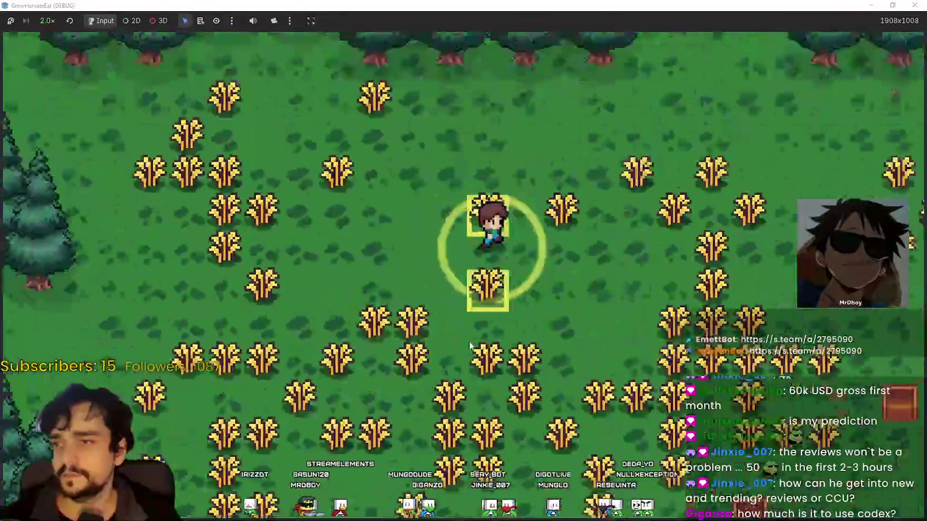
pyautogui.doubleClick(383, 5)
pyautogui.click(206, 63)
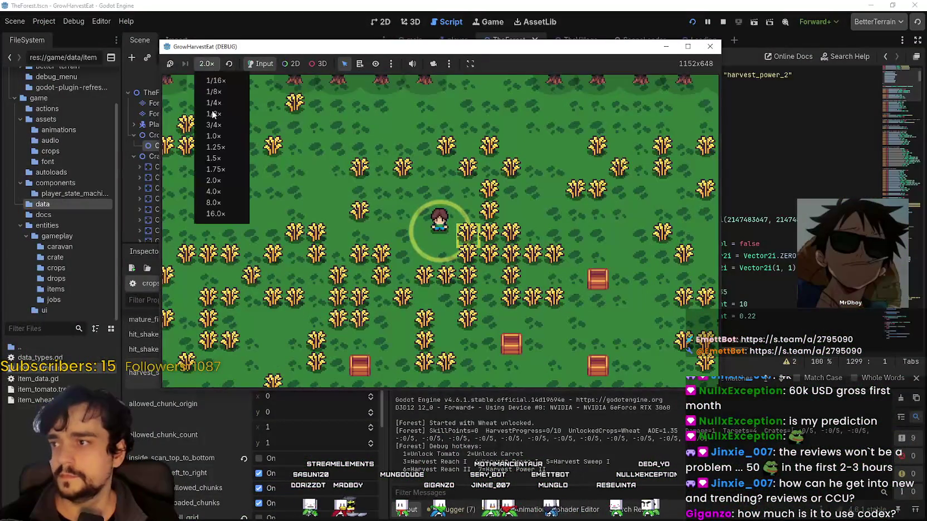
pyautogui.click(228, 135)
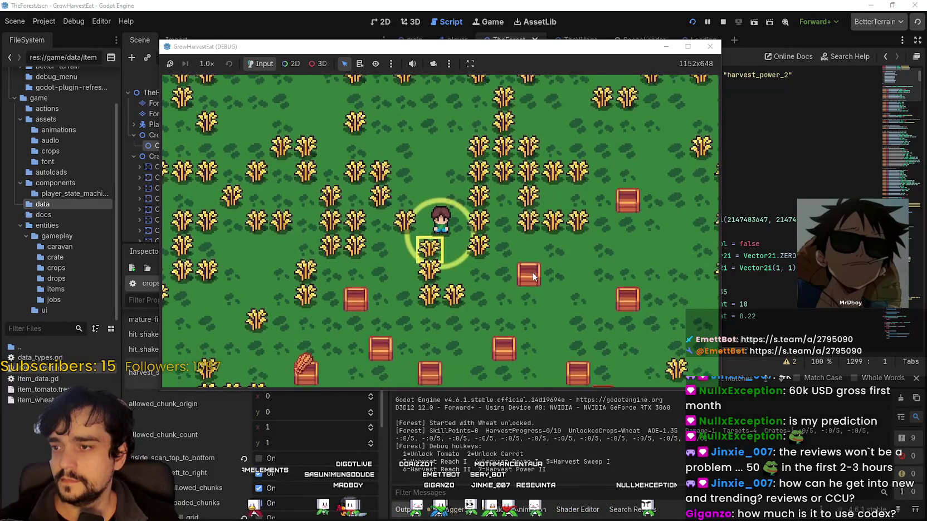
pyautogui.click(688, 46)
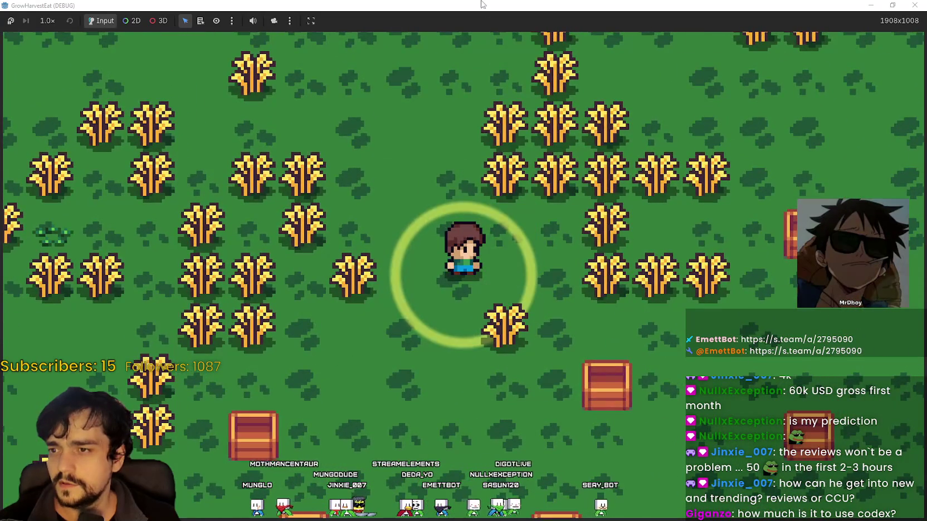
pyautogui.press('super+Down')
pyautogui.press('3')
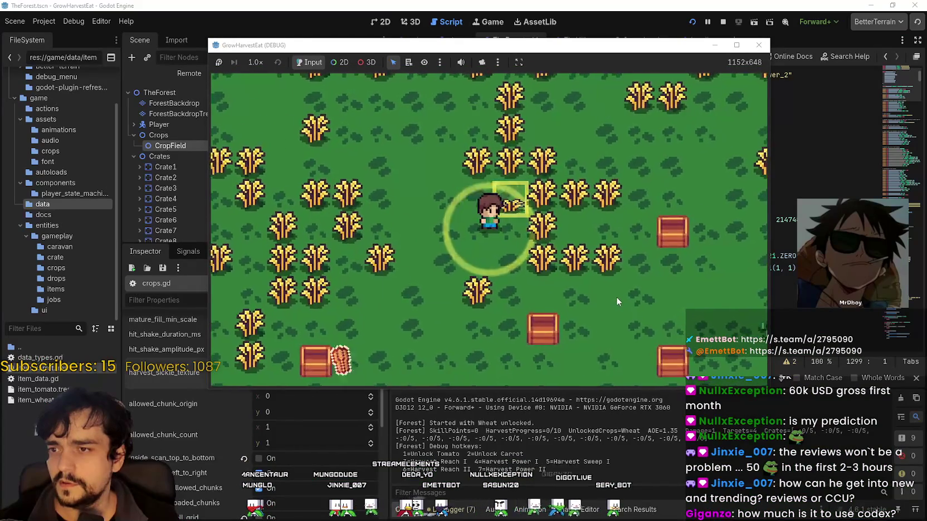
pyautogui.press('super+Down')
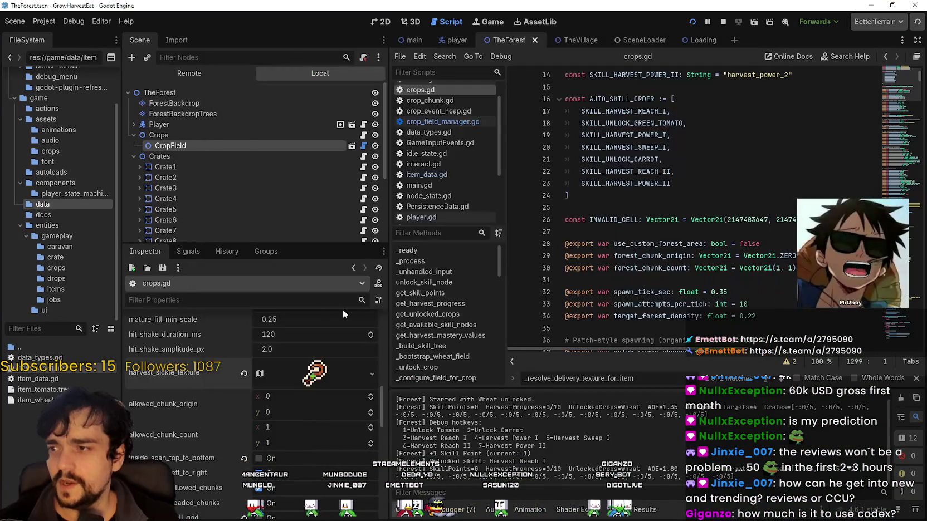
# Scroll through the CropField node's Inspector properties
pyautogui.click(205, 149)
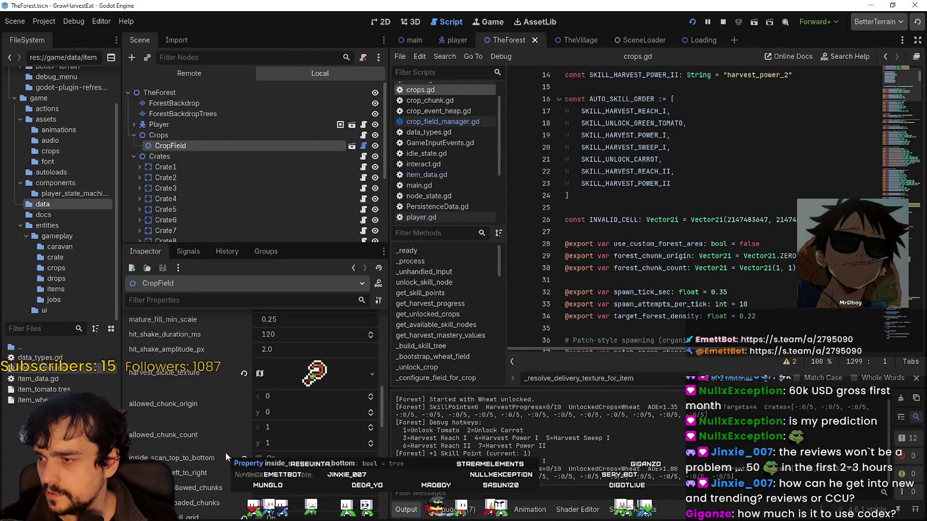
pyautogui.scroll(-1, 184, 454)
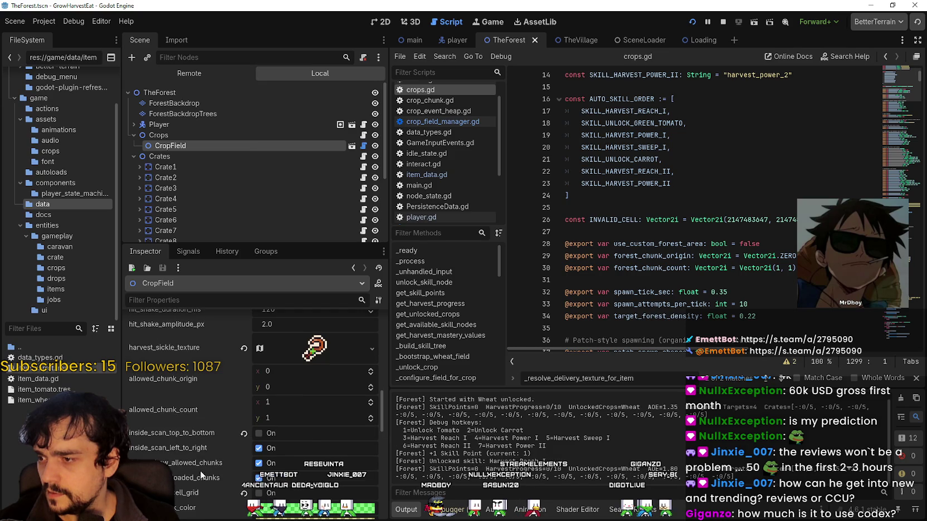
pyautogui.scroll(3, 188, 482)
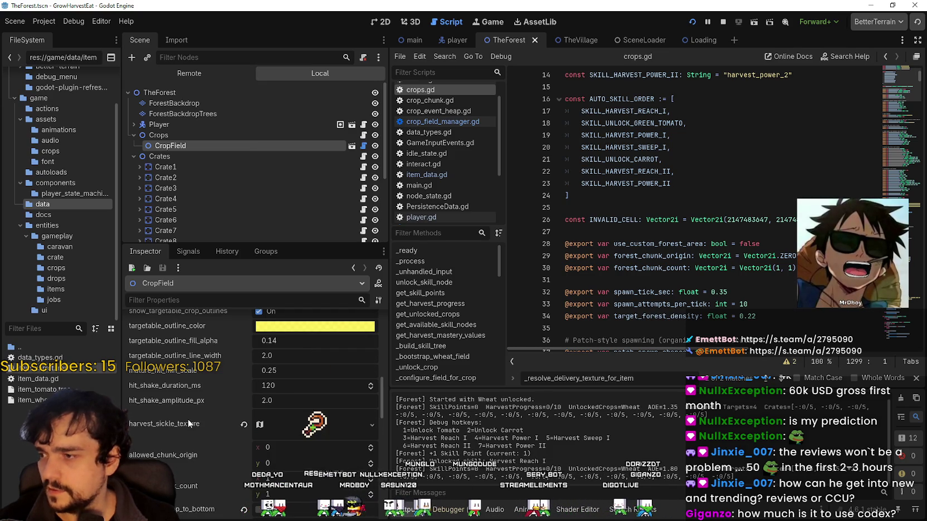
pyautogui.scroll(3, 190, 407)
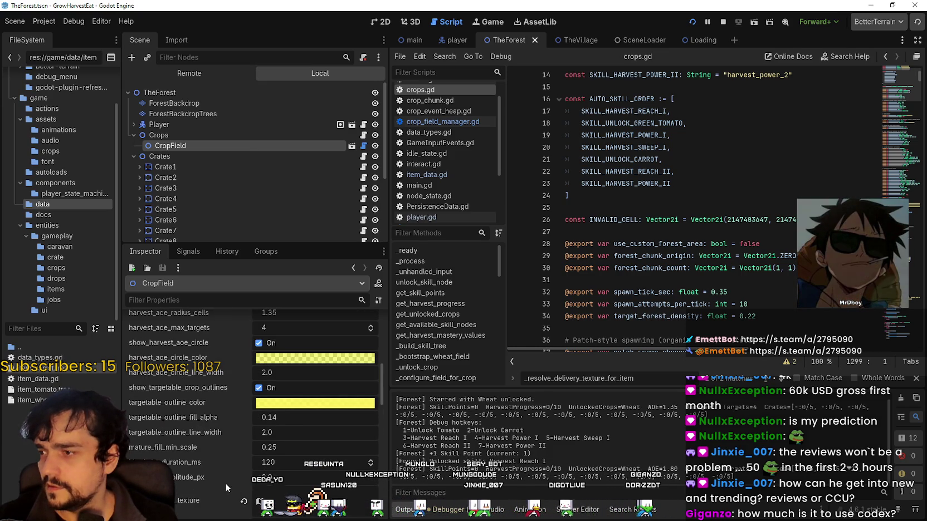
pyautogui.scroll(-3, 220, 465)
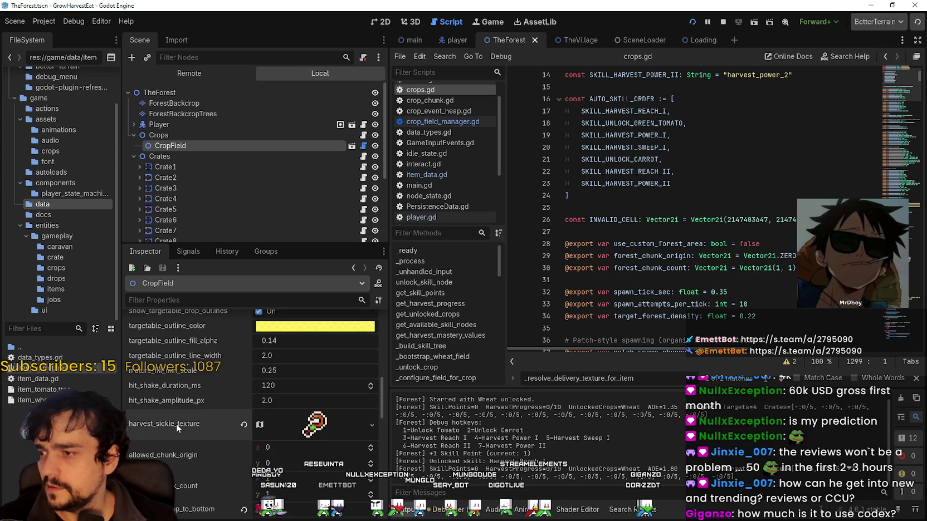
# Search crops.gd for 'harvest_sickle'
pyautogui.click(701, 207)
pyautogui.hotkey('ctrl', 'f')
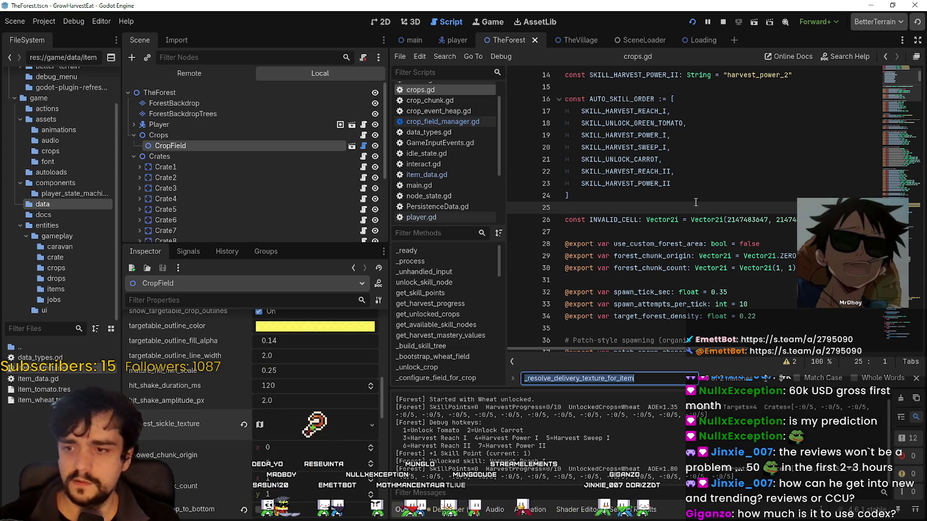
pyautogui.write('harvest_sickle')
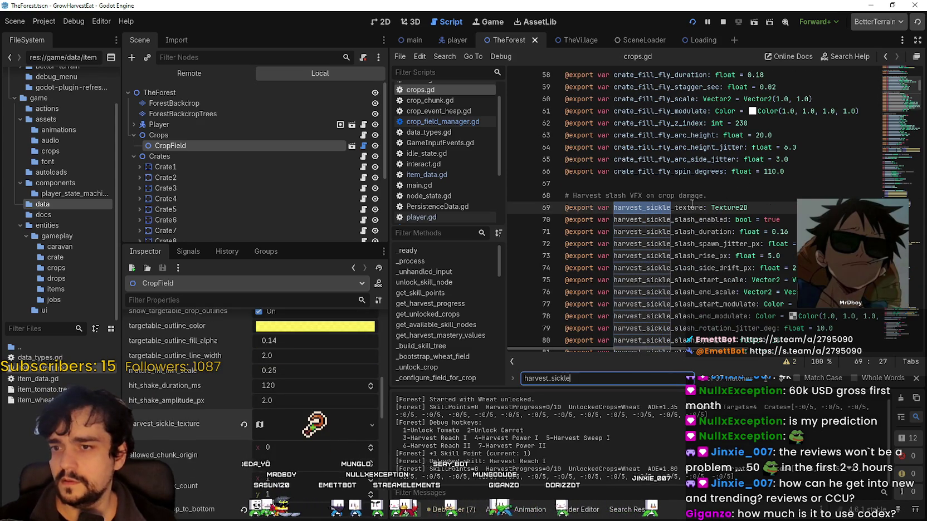
pyautogui.scroll(-2, 668, 259)
# Compare the Crops and CropField properties, then close the TheForest scene tab
pyautogui.click(220, 138)
pyautogui.click(217, 143)
pyautogui.scroll(-10, 251, 401)
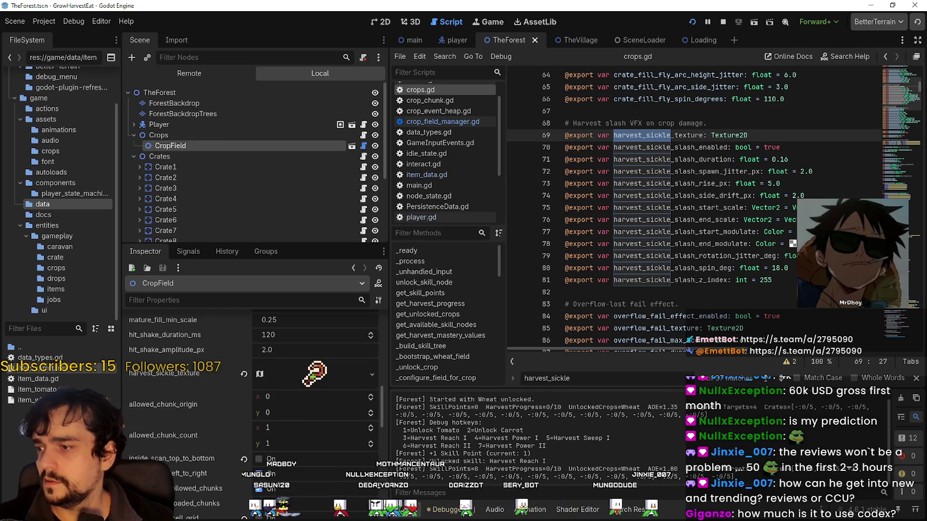
pyautogui.scroll(-10, 211, 444)
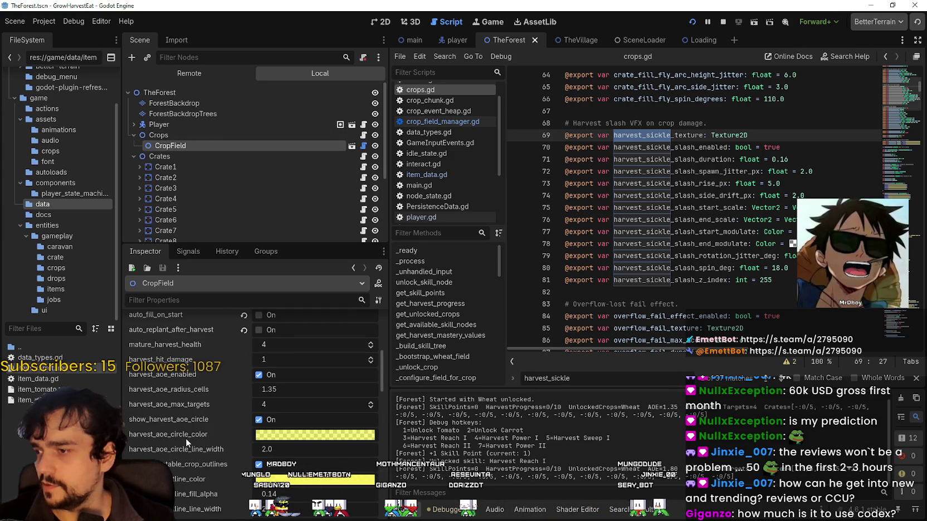
pyautogui.scroll(-5, 185, 440)
pyautogui.scroll(4, 186, 437)
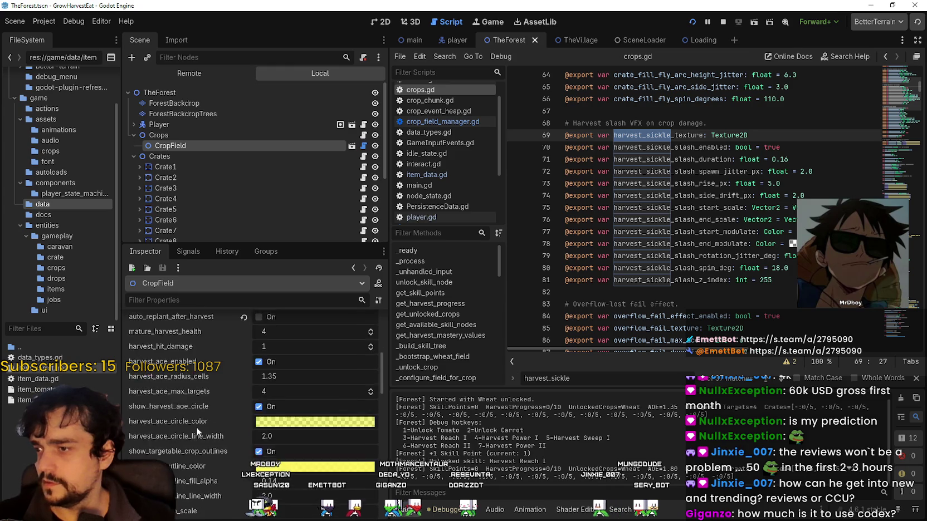
pyautogui.scroll(-3, 197, 431)
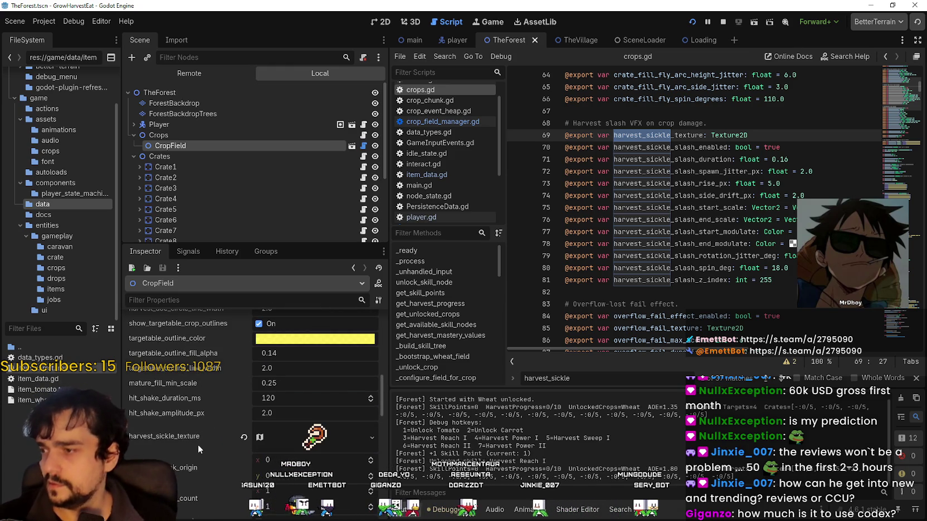
pyautogui.scroll(-1, 200, 458)
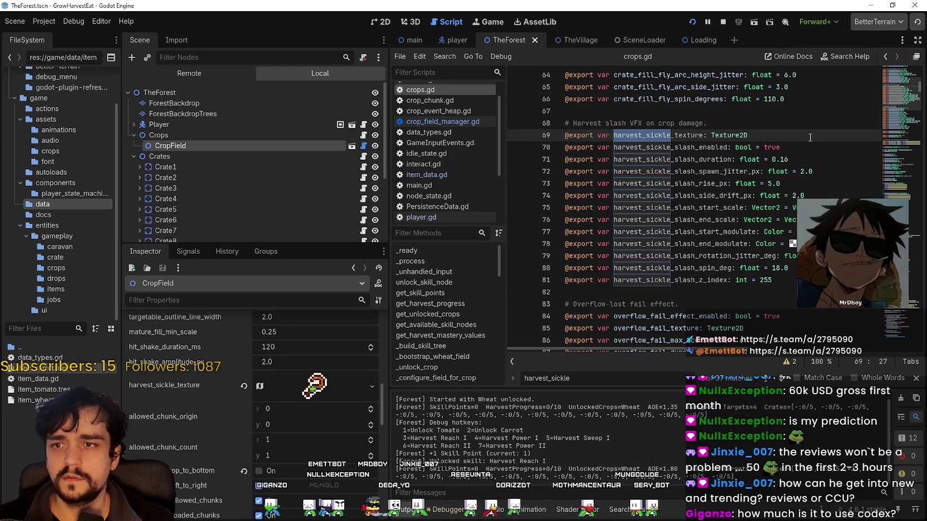
pyautogui.click(535, 40)
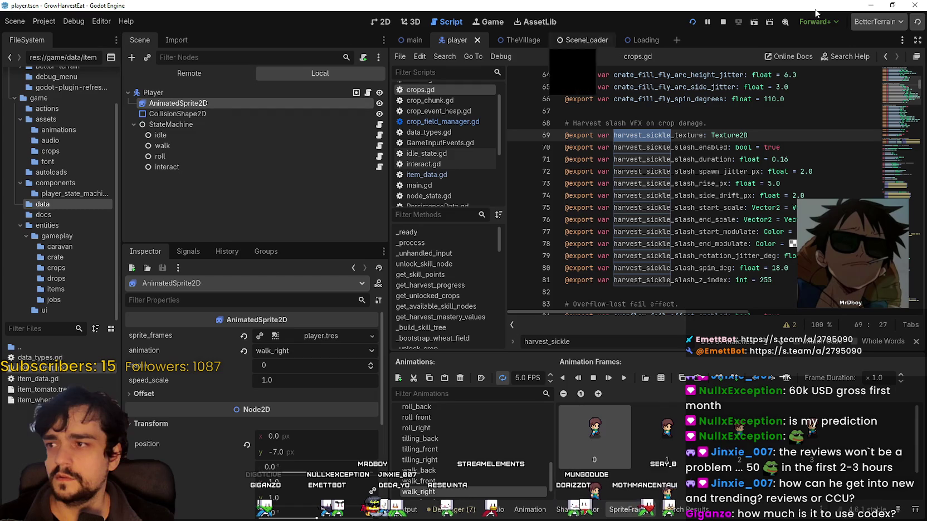
# Stop the game, switch to the main scene and reopen TheForest from the game folder
pyautogui.click(724, 23)
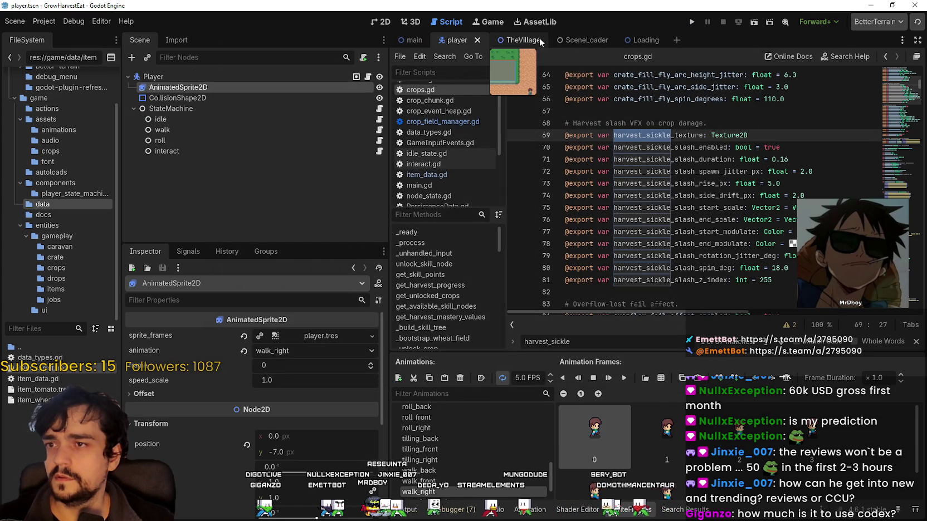
pyautogui.click(415, 40)
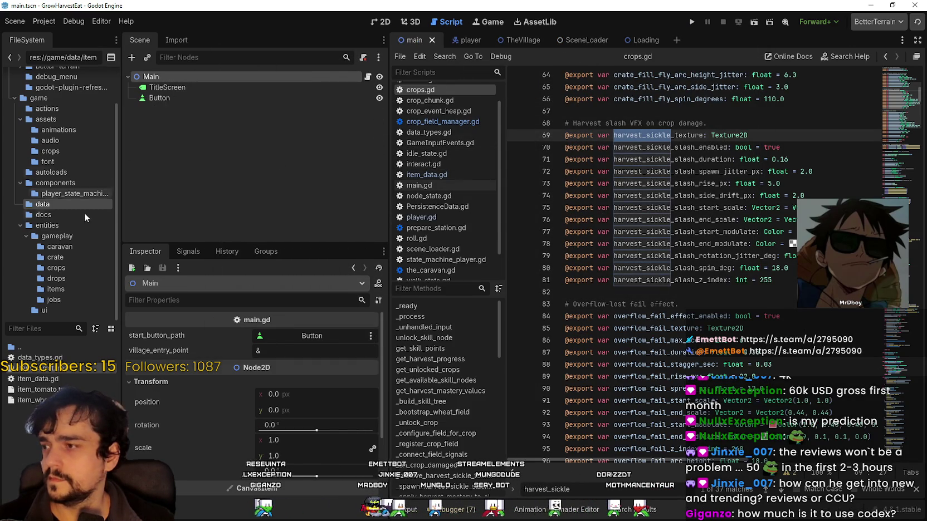
pyautogui.click(39, 98)
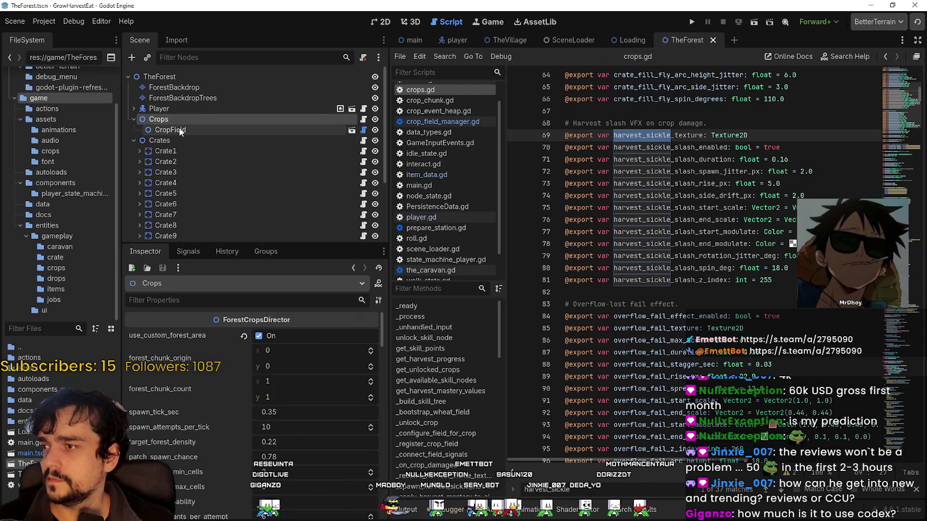
pyautogui.scroll(-3, 192, 472)
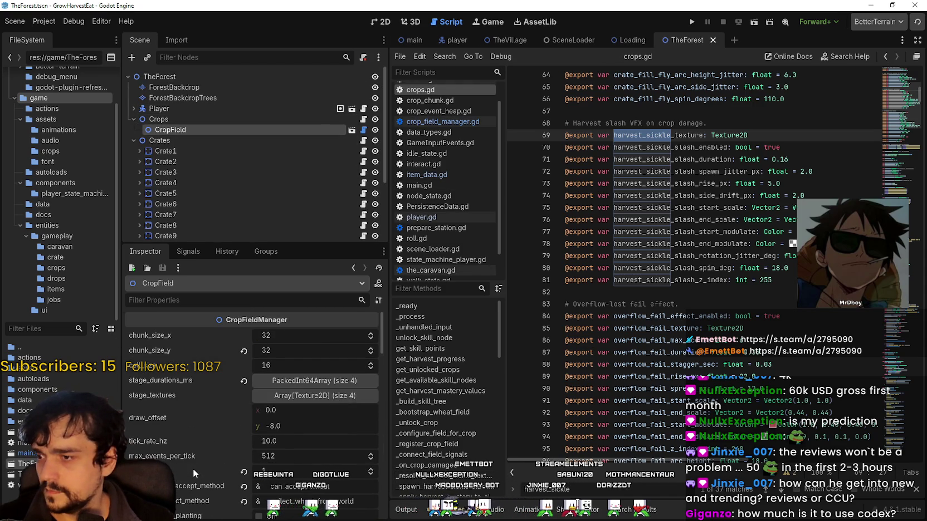
pyautogui.scroll(-2, 192, 474)
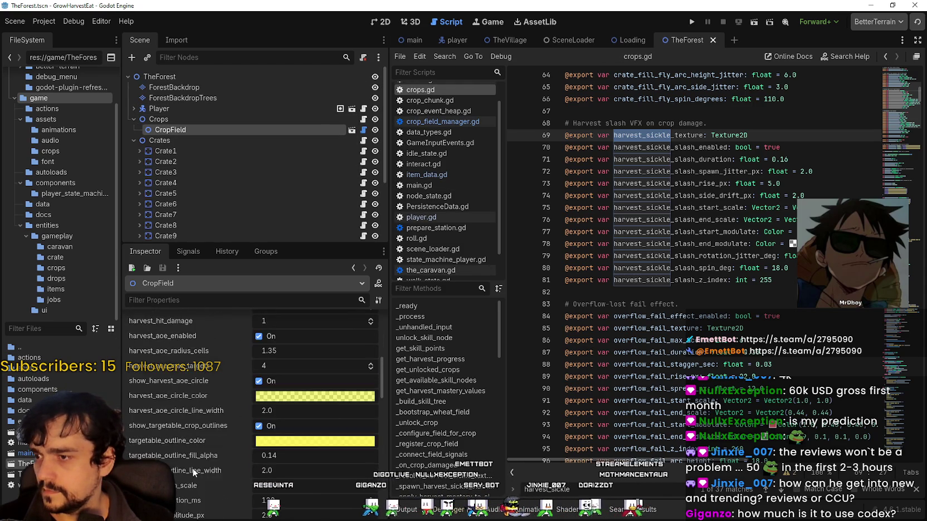
pyautogui.scroll(-5, 193, 471)
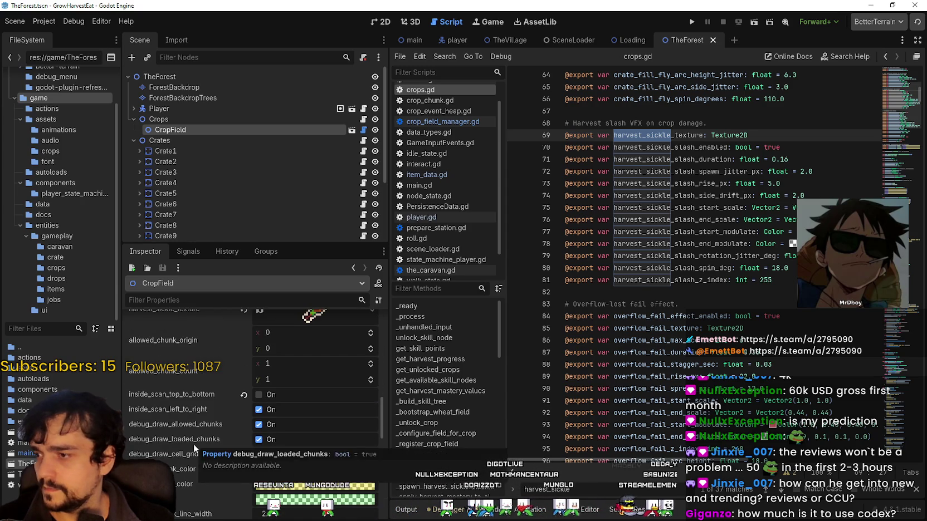
pyautogui.scroll(-5, 188, 468)
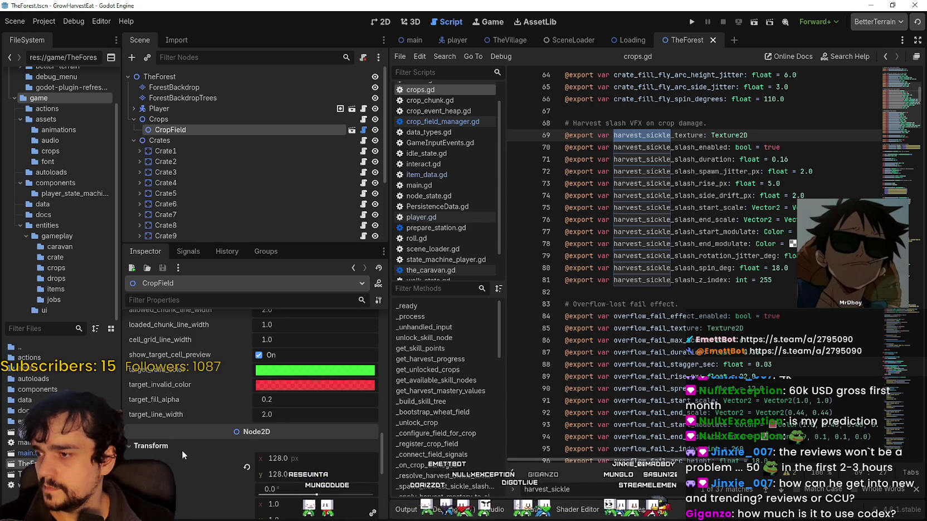
pyautogui.scroll(5, 182, 446)
# Filter CropField's properties to 'harvest' and compare its sickle texture with crops.gd lines 69–72
pyautogui.click(208, 303)
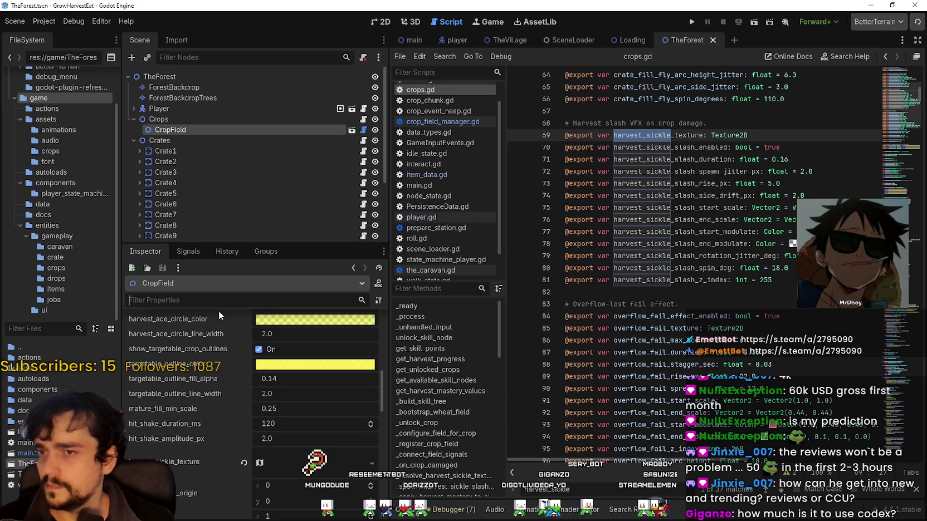
pyautogui.write('harvest')
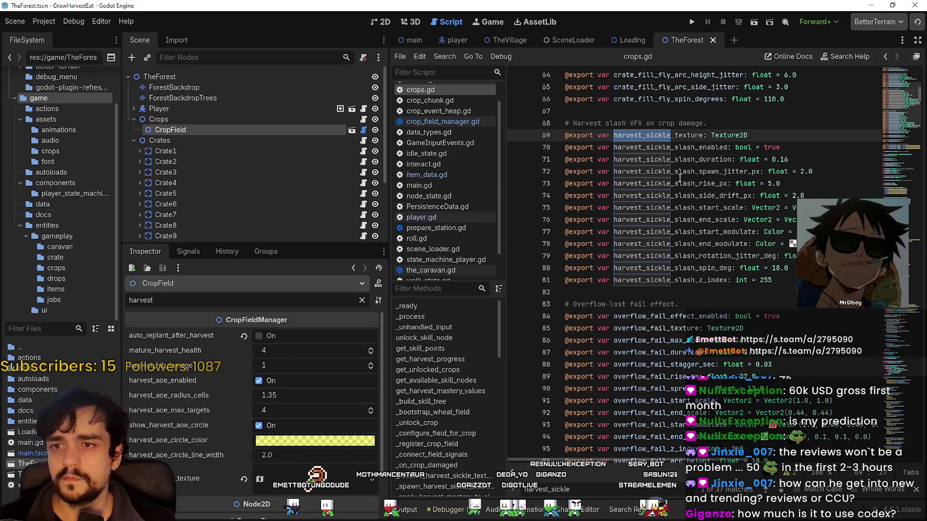
pyautogui.click(656, 170)
pyautogui.moveTo(850, 170); pyautogui.dragTo(525, 138)
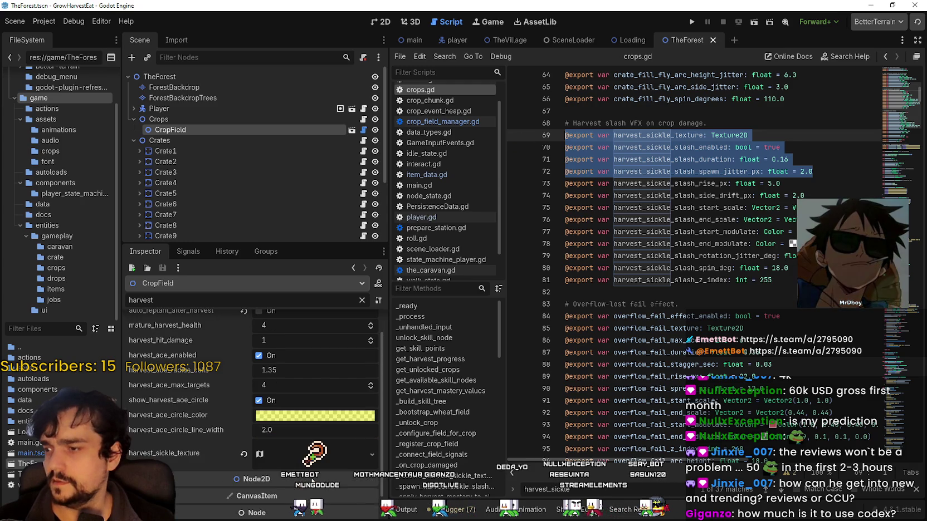
pyautogui.scroll(-2, 305, 445)
pyautogui.click(305, 444)
pyautogui.scroll(-3, 306, 443)
pyautogui.scroll(3, 306, 442)
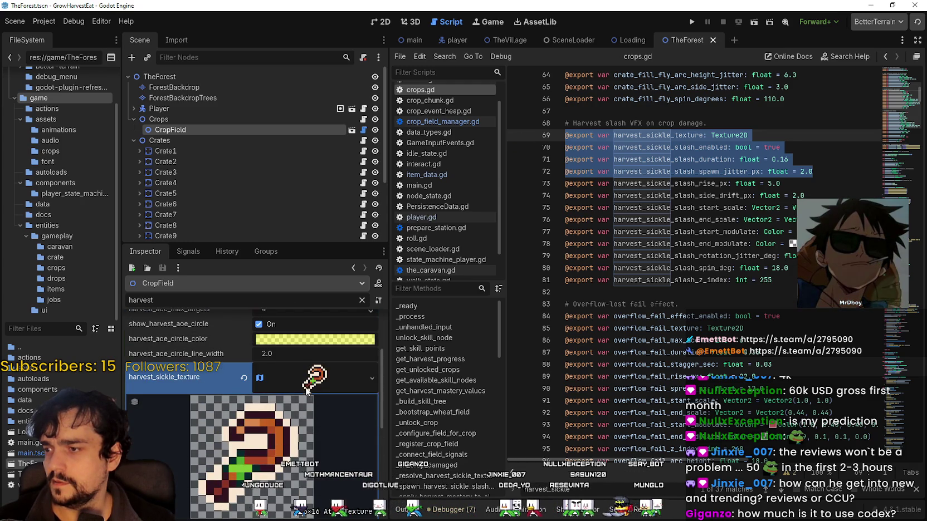
pyautogui.click(312, 380)
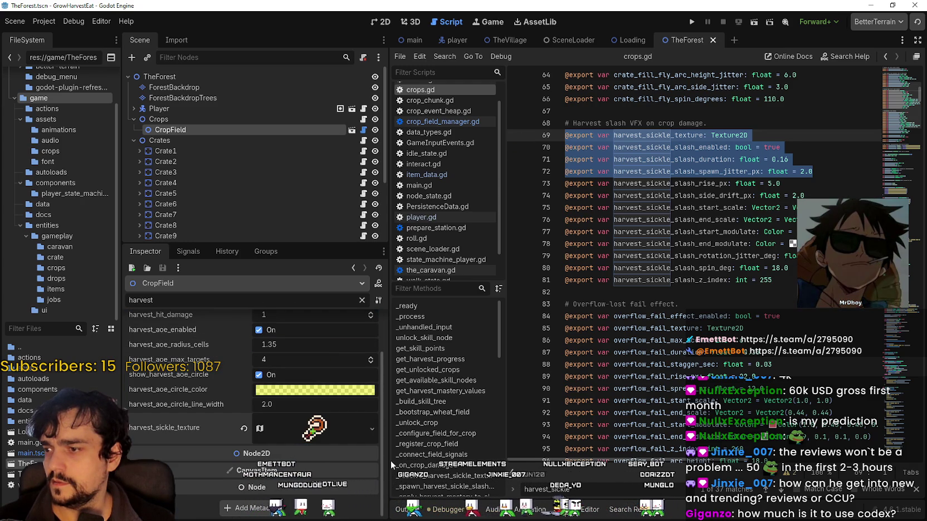
# Check the crops.gd script options, then select the Crops node to inspect its properties
pyautogui.click(735, 207)
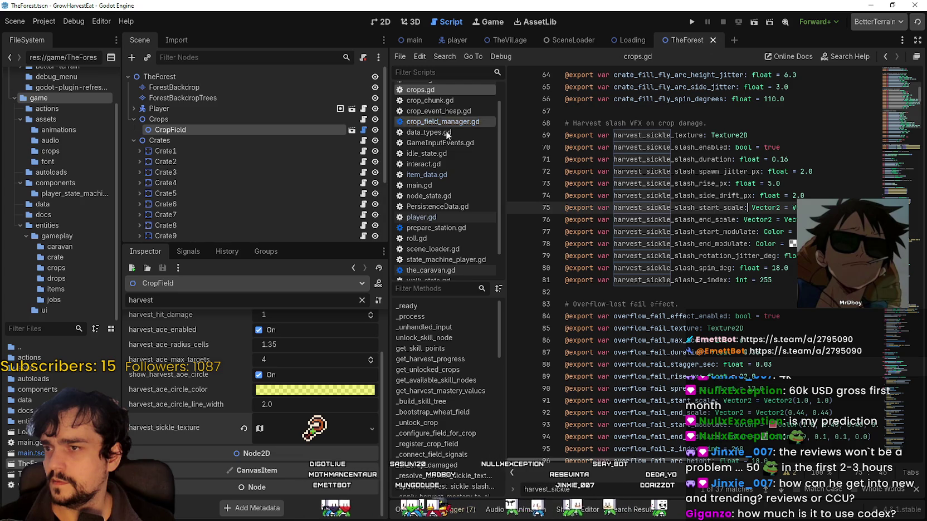
pyautogui.rightClick(428, 90)
pyautogui.click(768, 160)
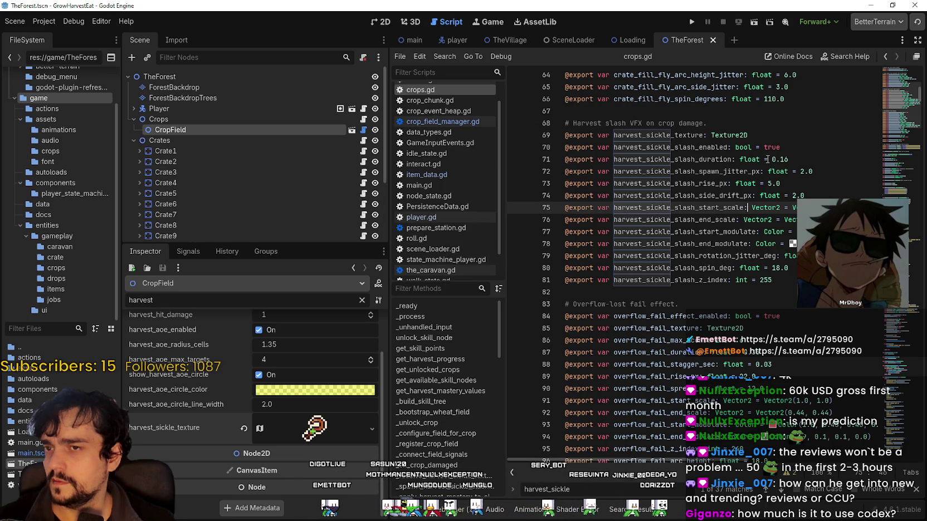
pyautogui.click(275, 119)
pyautogui.click(268, 129)
# Compare the Crops and CropField harvest properties and locate harvest_sickle_texture in the script
pyautogui.click(271, 118)
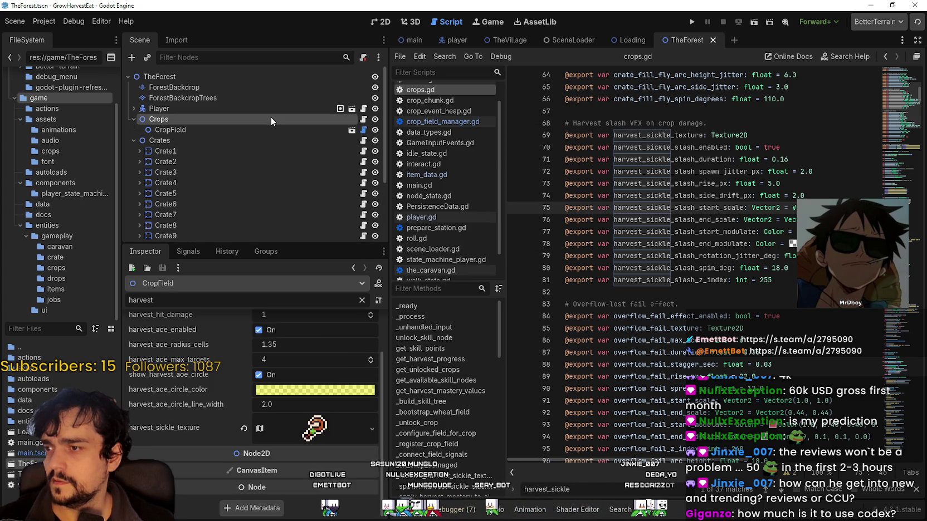
pyautogui.scroll(-3, 346, 371)
pyautogui.scroll(3, 346, 361)
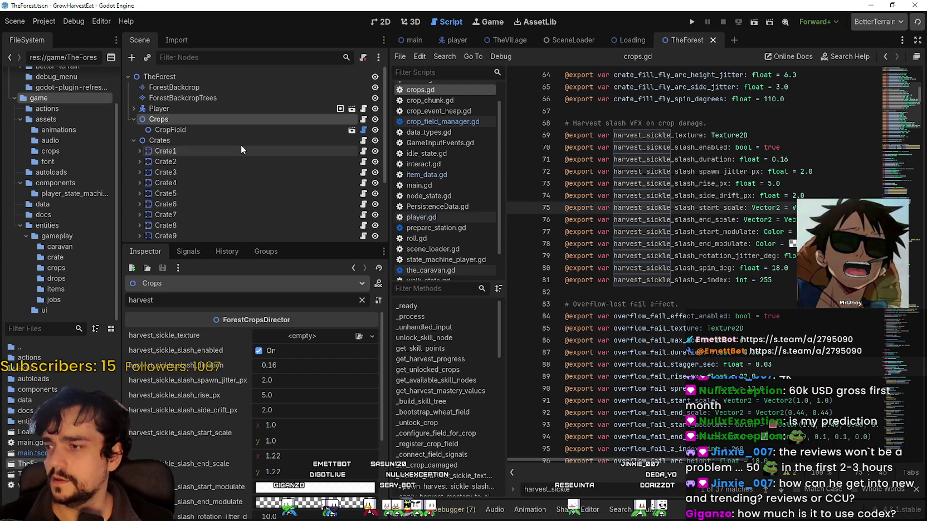
pyautogui.click(228, 129)
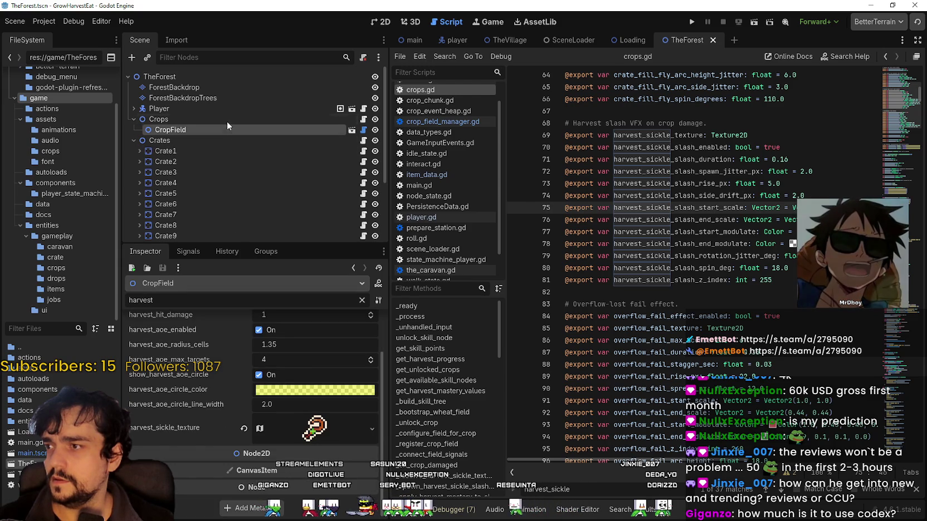
pyautogui.scroll(2, 220, 380)
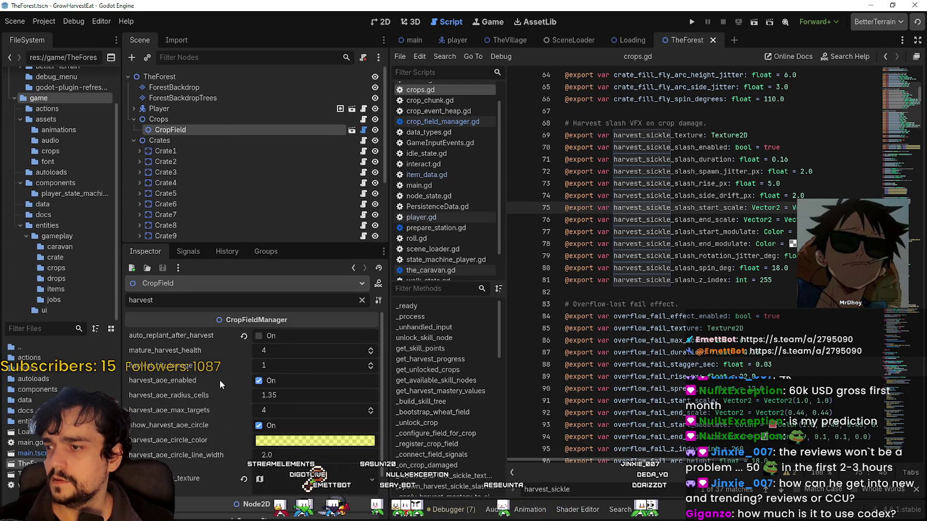
pyautogui.click(642, 135)
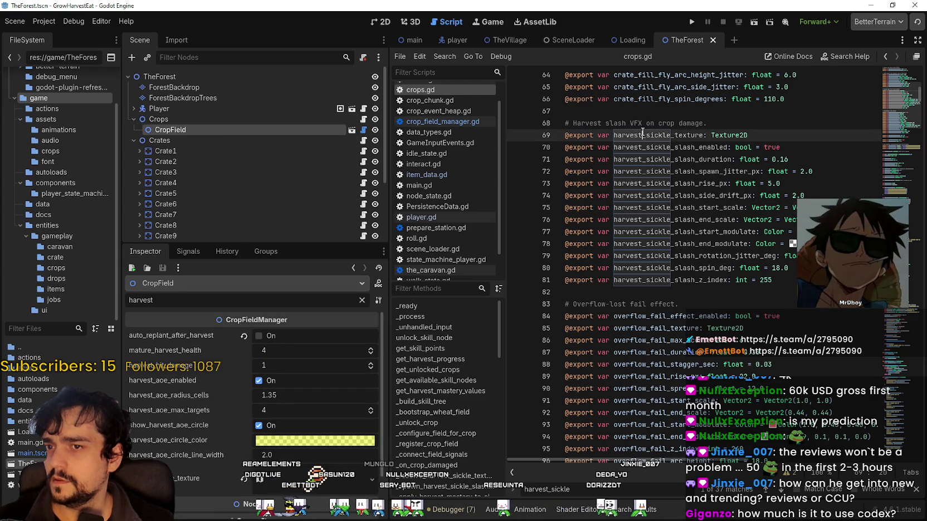
# Open the Crops script and CropField's crop_field_manager.gd, then return to CropField's properties
pyautogui.click(172, 119)
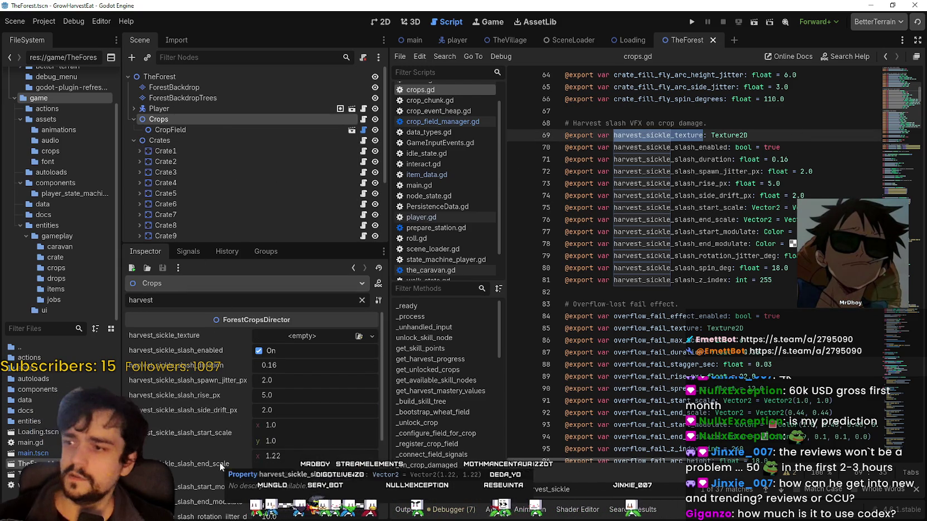
pyautogui.scroll(-3, 168, 376)
pyautogui.scroll(3, 165, 376)
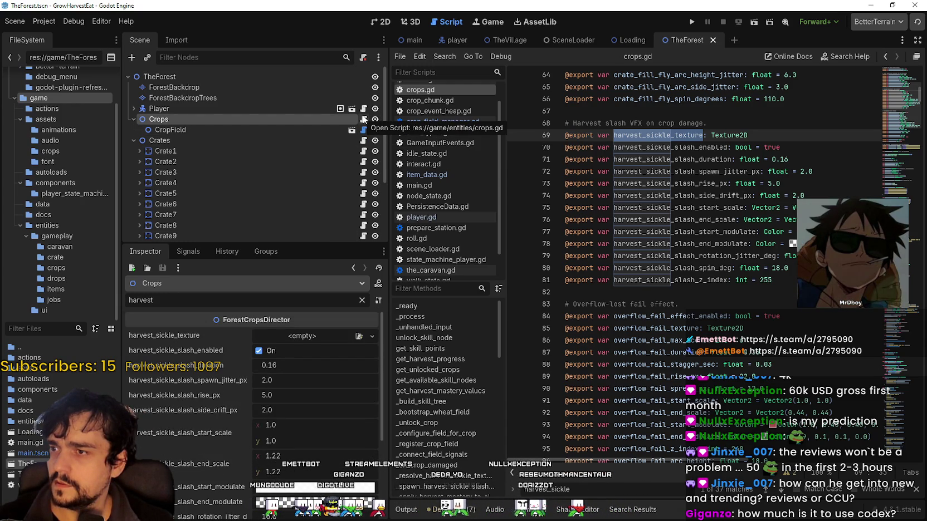
pyautogui.click(363, 120)
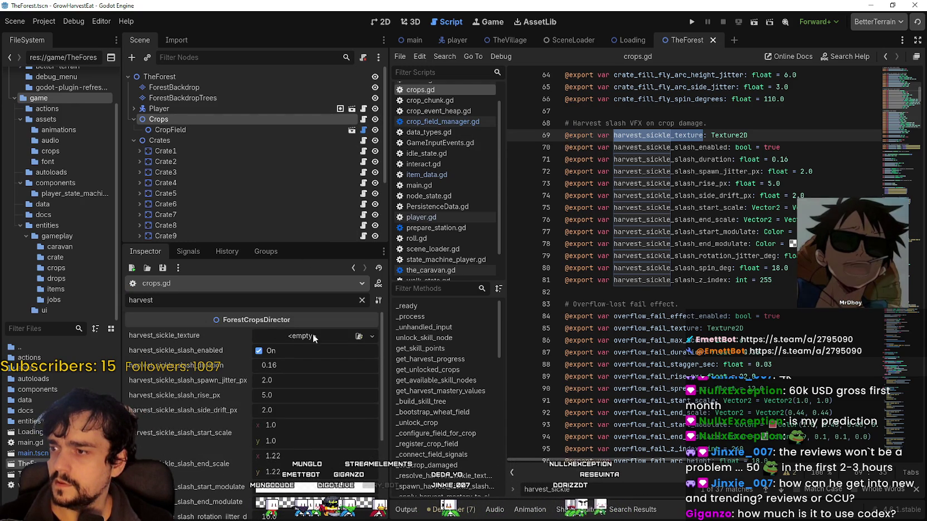
pyautogui.click(363, 130)
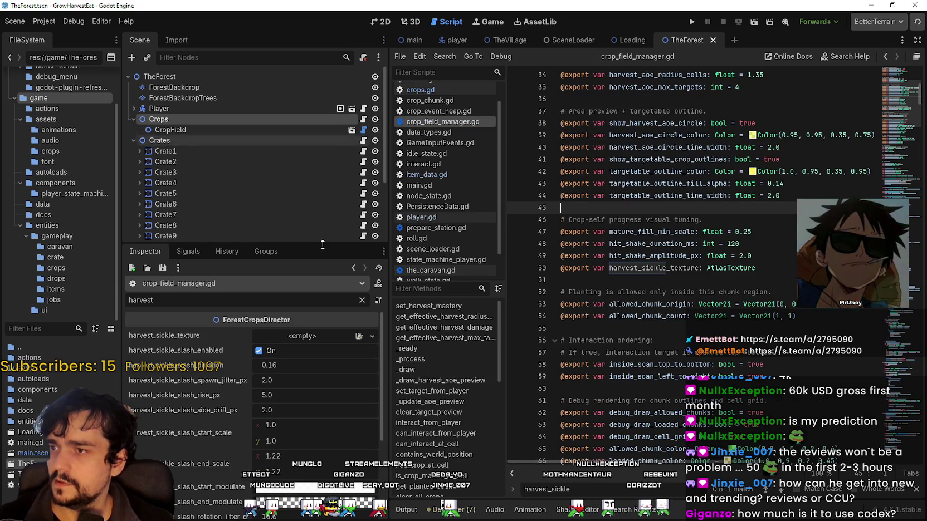
pyautogui.click(212, 130)
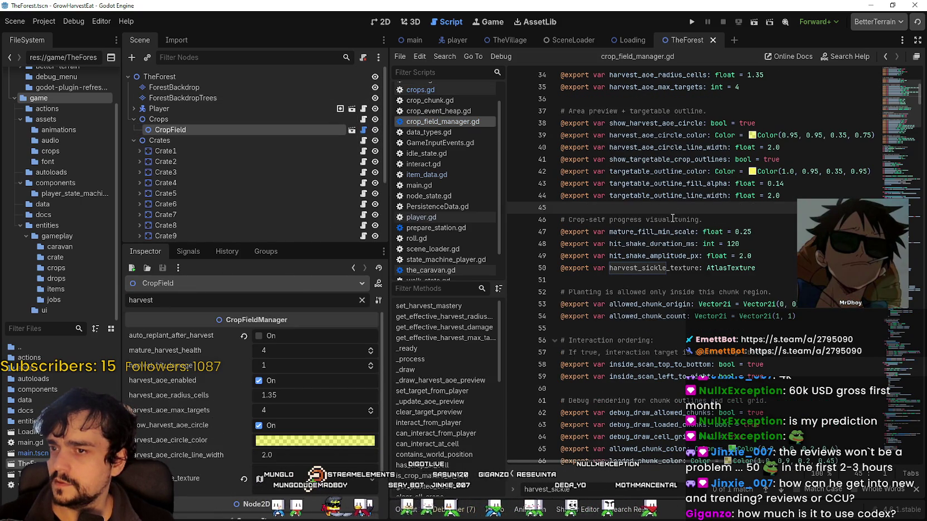
# Select harvest_sickle_texture in the script, then bring up the Crops node's slash duration (0.16) for editing
pyautogui.click(670, 269)
pyautogui.doubleClick(669, 269)
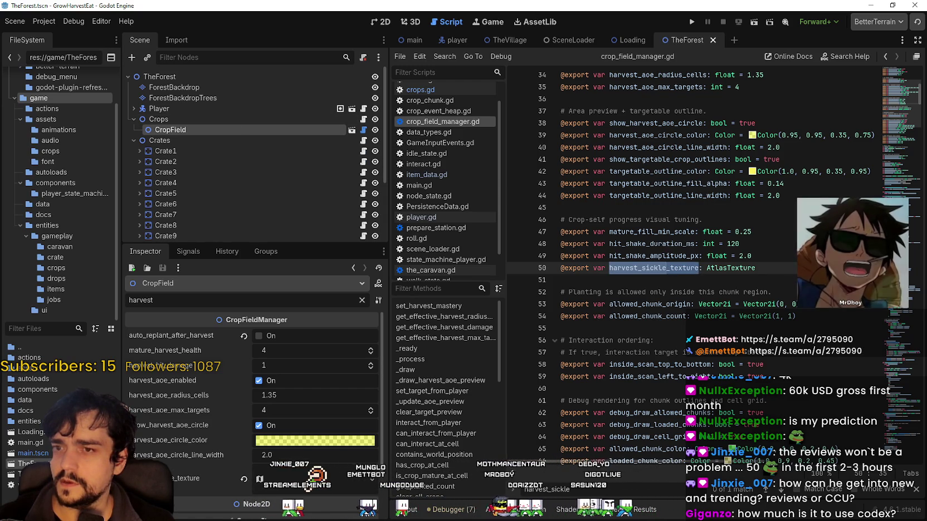
pyautogui.click(213, 119)
pyautogui.scroll(4, 258, 462)
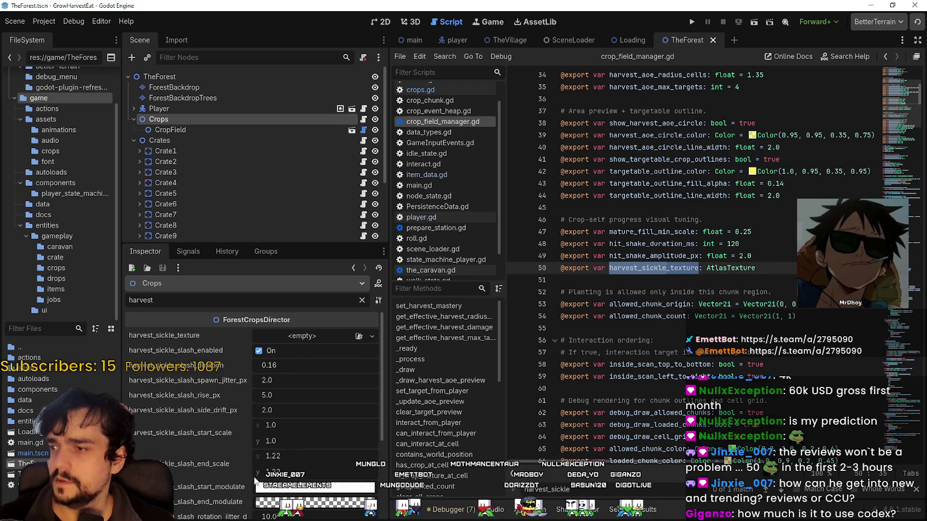
pyautogui.click(281, 365)
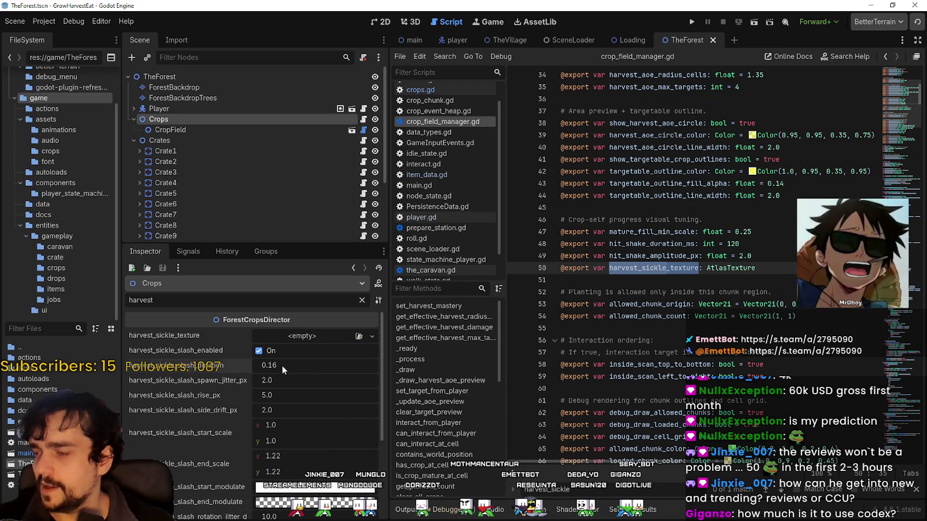
# Change harvest_sickle_slash_duration from 0.16 to 0.4 and widen the Inspector so values fit
pyautogui.doubleClick(287, 366)
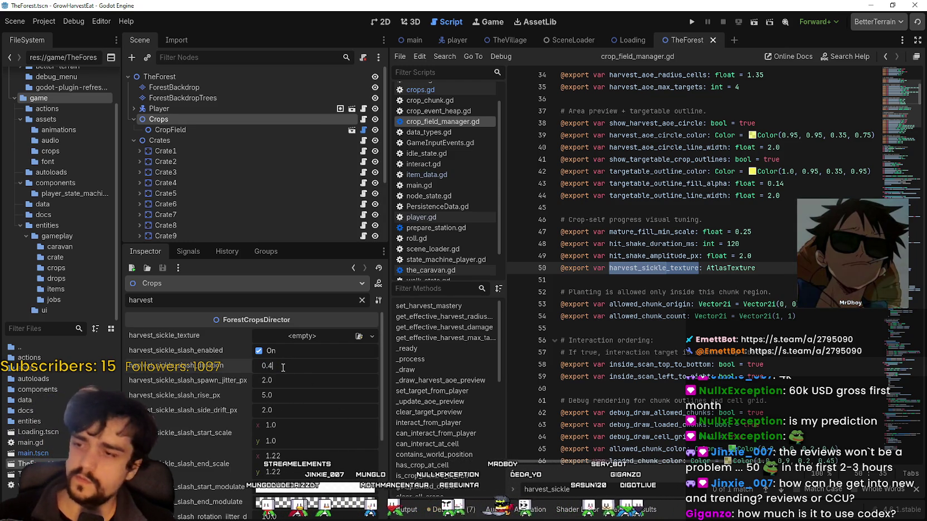
pyautogui.press('Return')
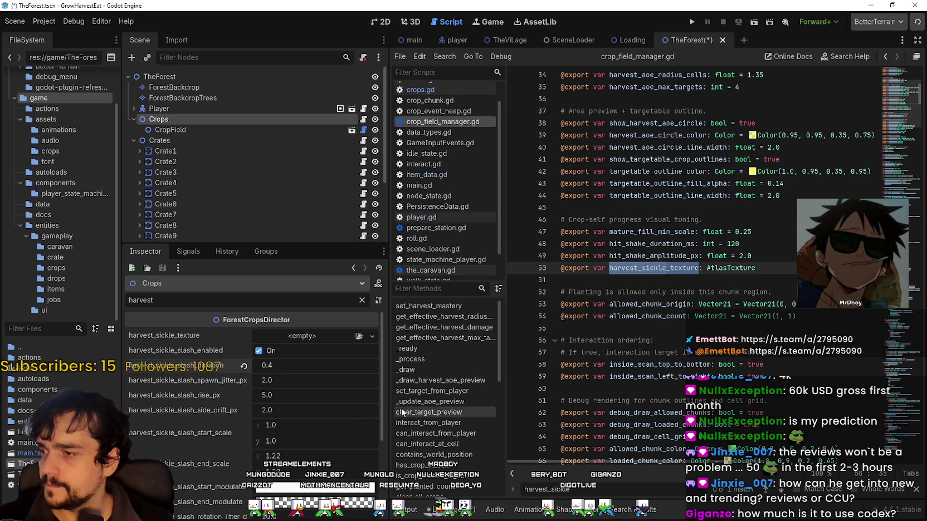
pyautogui.moveTo(387, 405); pyautogui.dragTo(437, 405)
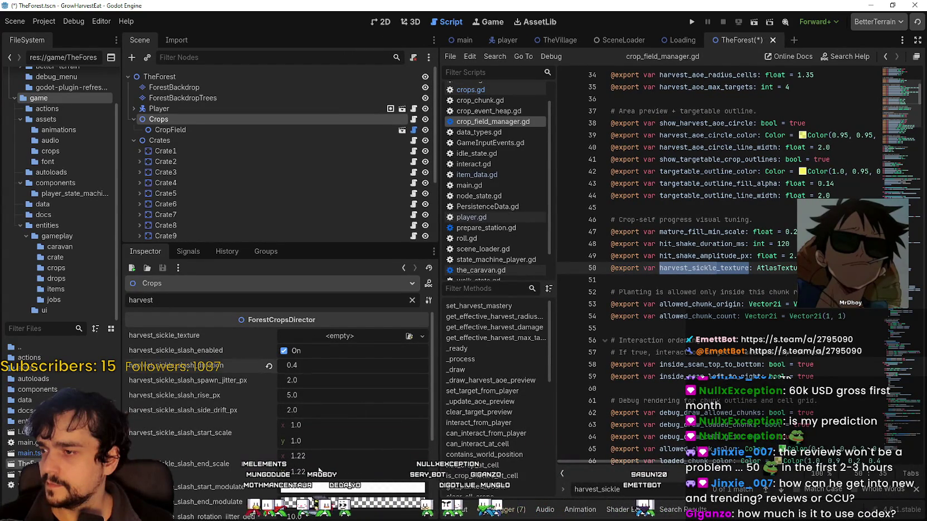
pyautogui.scroll(-1, 335, 429)
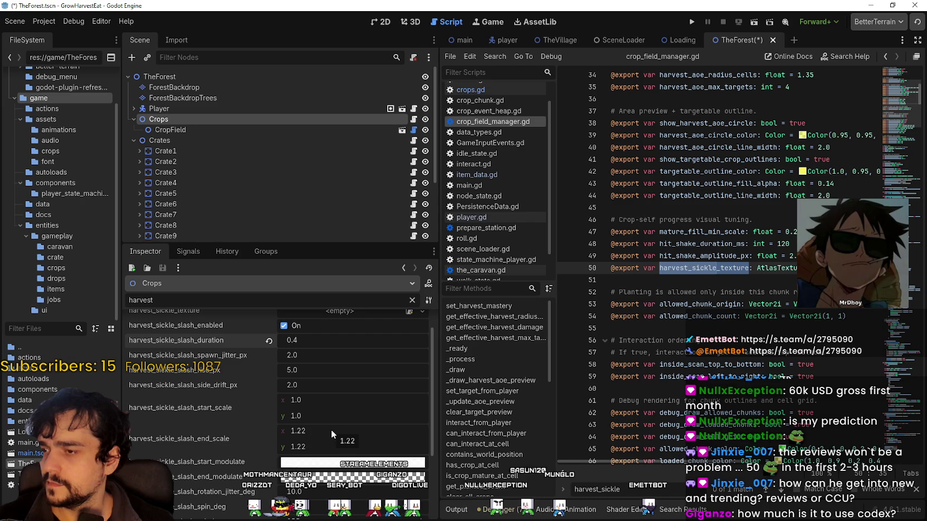
pyautogui.scroll(-2, 315, 399)
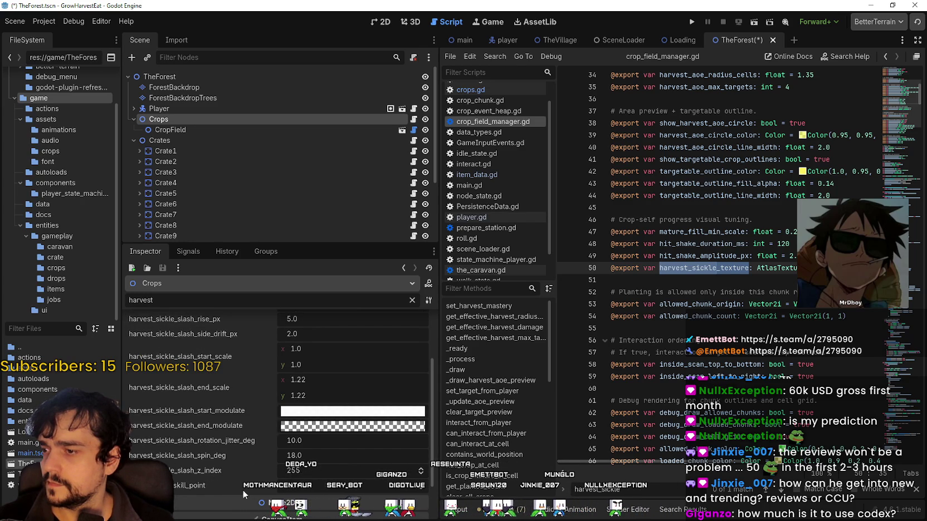
pyautogui.scroll(2, 240, 494)
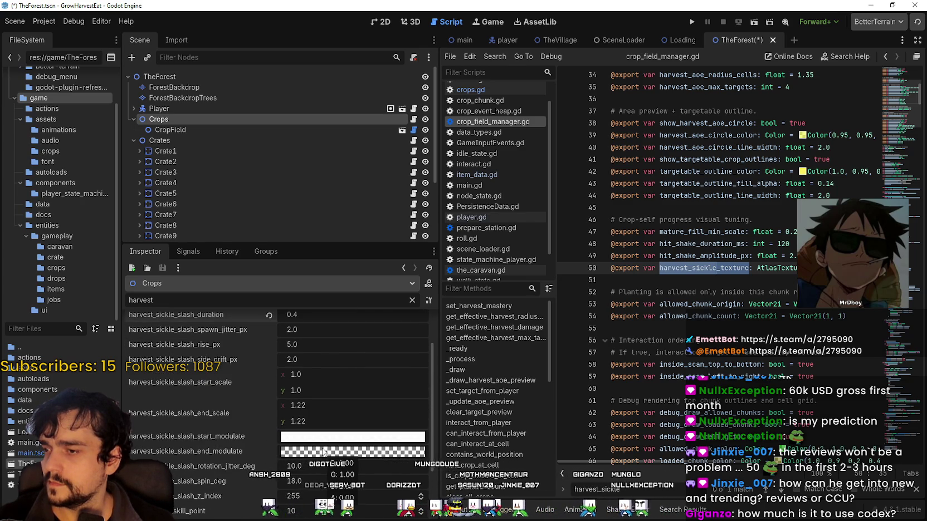
# Set the sickle slash end_modulate colour to white with alpha 80
pyautogui.click(320, 454)
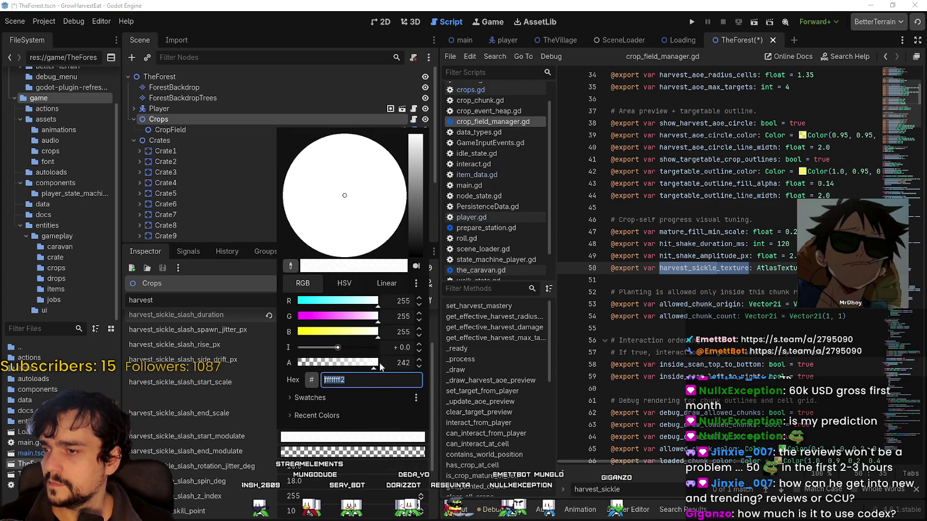
pyautogui.click(337, 455)
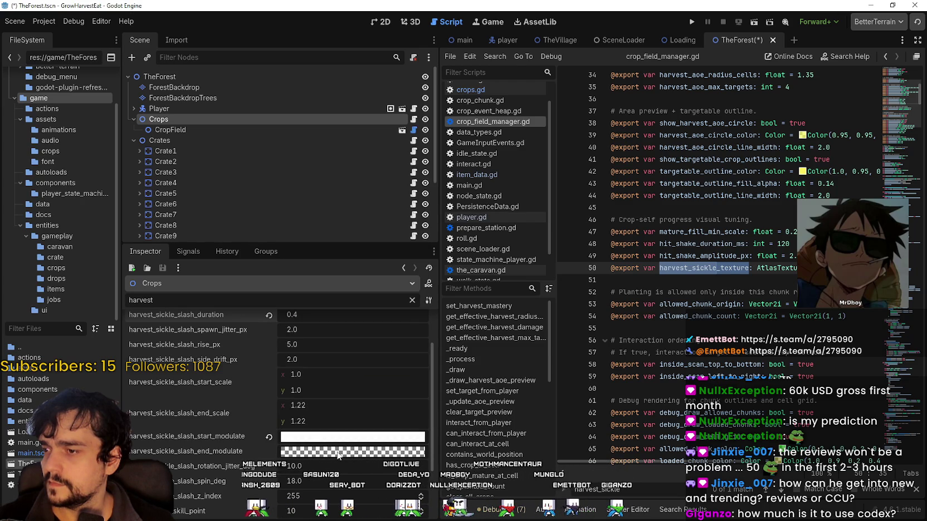
pyautogui.click(344, 451)
pyautogui.moveTo(304, 379); pyautogui.dragTo(310, 380)
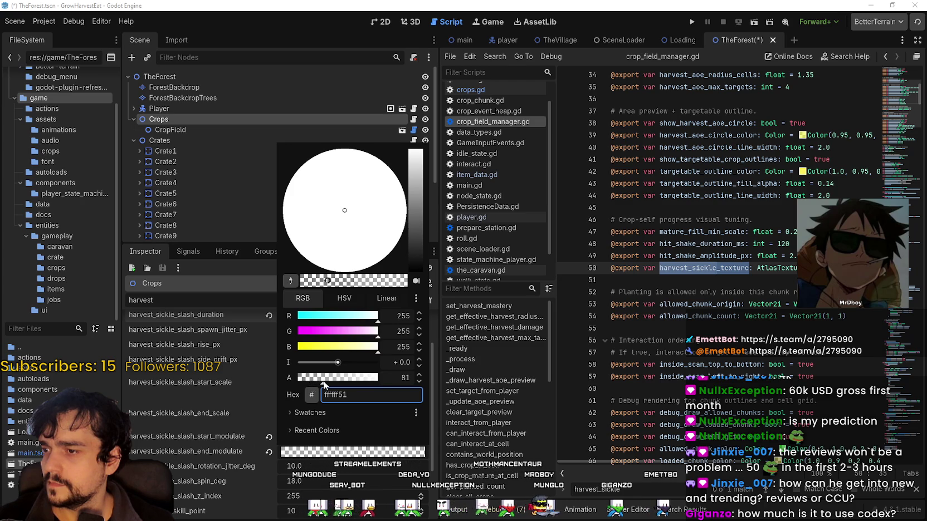
pyautogui.click(418, 375)
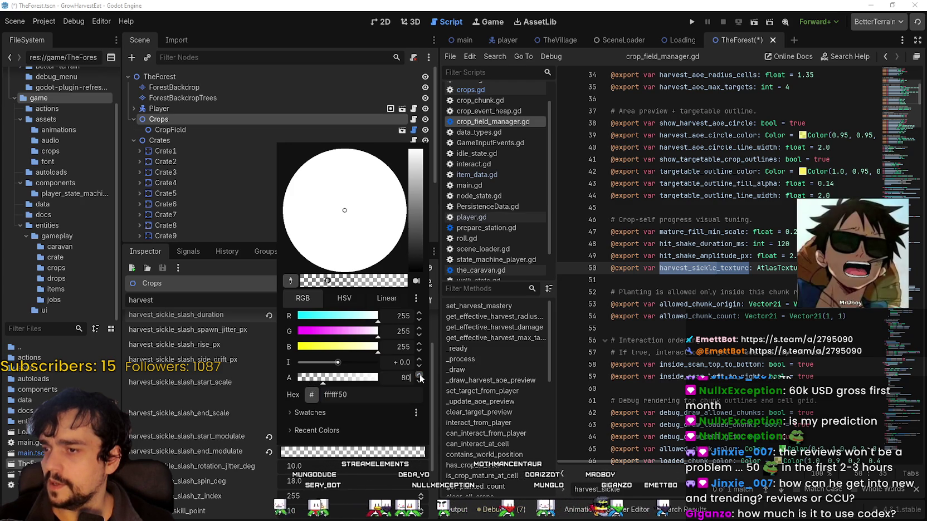
pyautogui.click(370, 466)
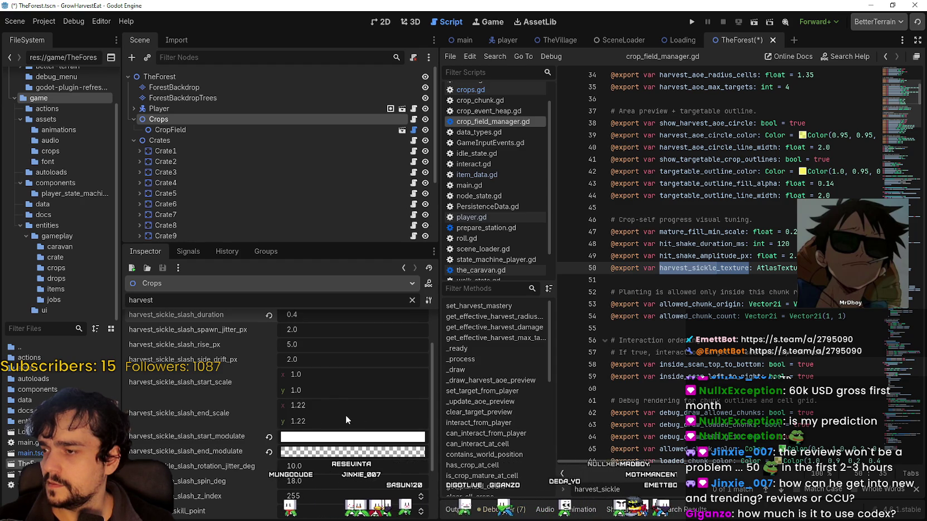
# Set the slash end_scale to 0.8 and save the forest scene
pyautogui.click(332, 405)
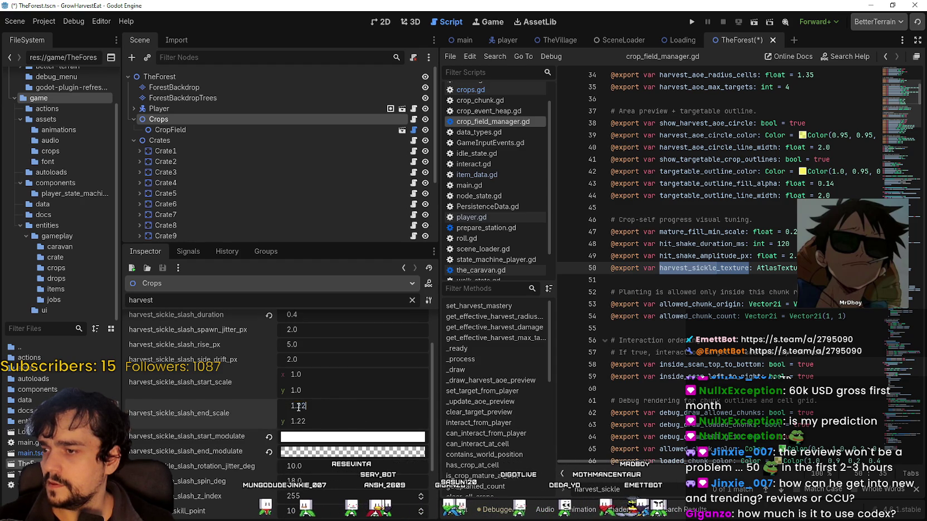
pyautogui.write('0.8')
pyautogui.press('Return')
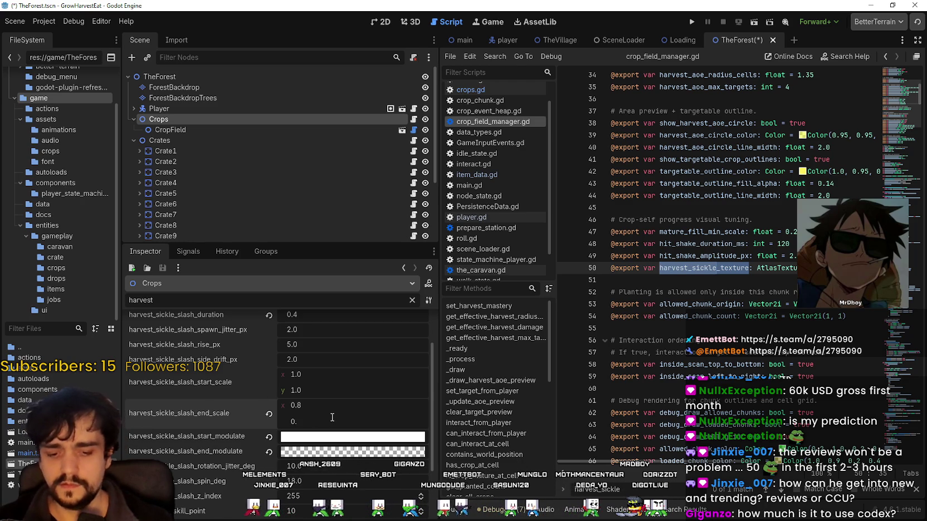
pyautogui.write('8')
pyautogui.hotkey('ctrl', 's')
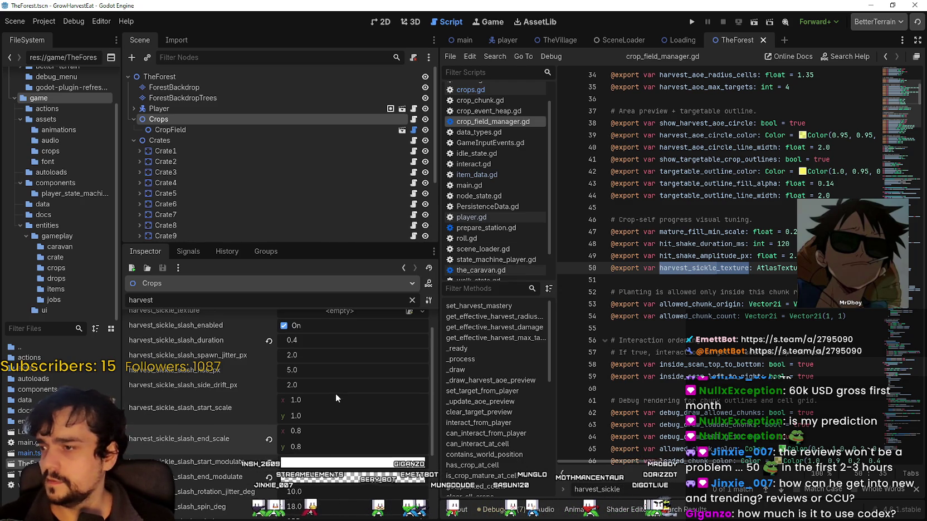
pyautogui.click(690, 22)
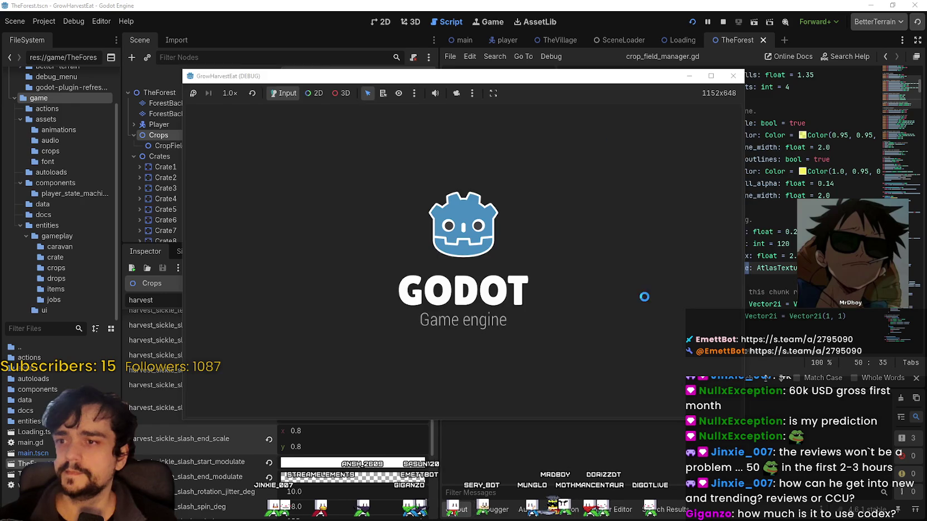
# Start the game, walk from the village into the forest and run at 16x speed
pyautogui.press('Return')
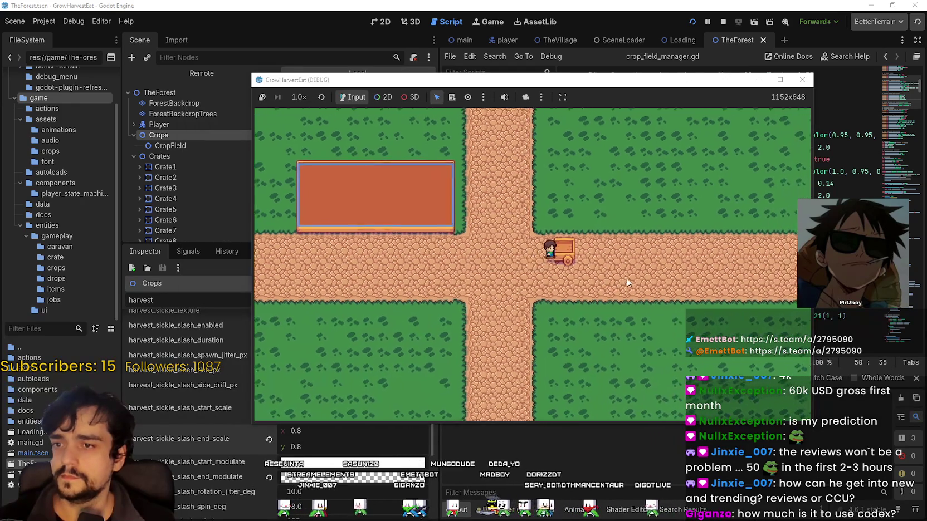
pyautogui.press('Up')
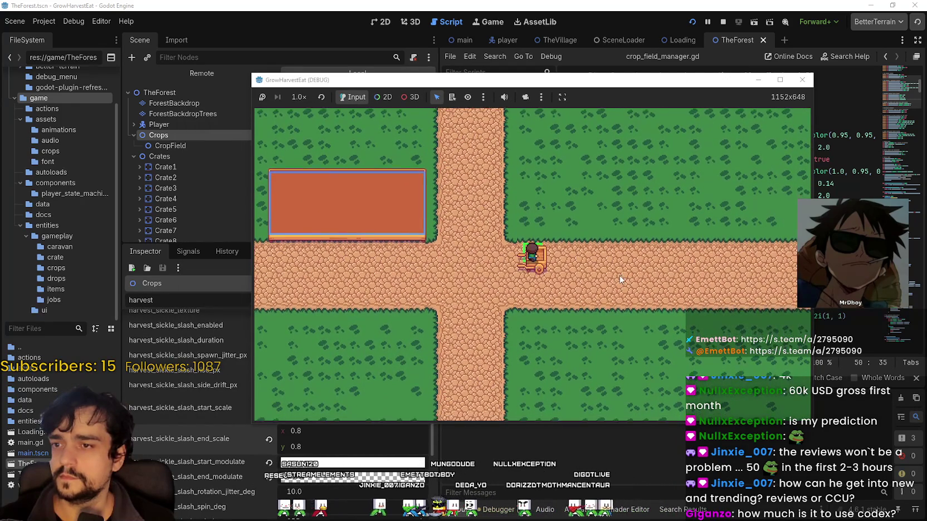
pyautogui.press('e')
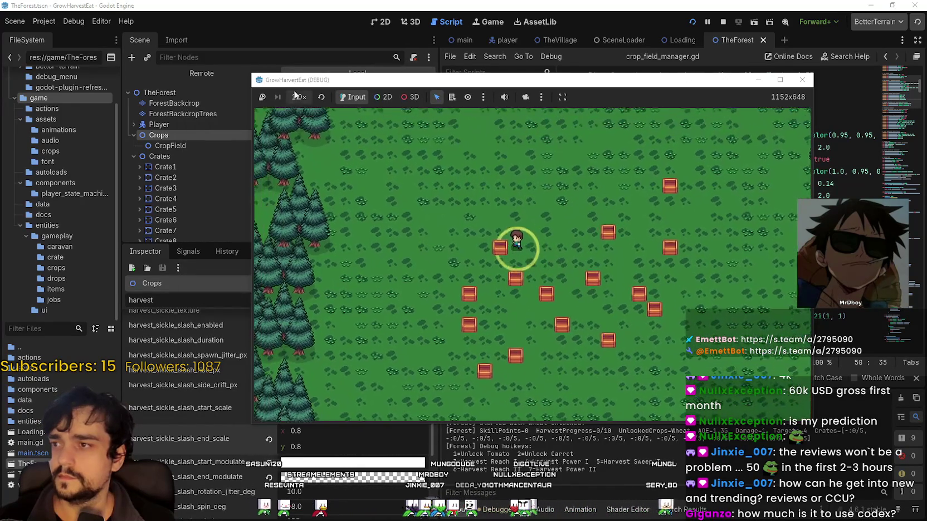
pyautogui.click(298, 97)
pyautogui.click(315, 242)
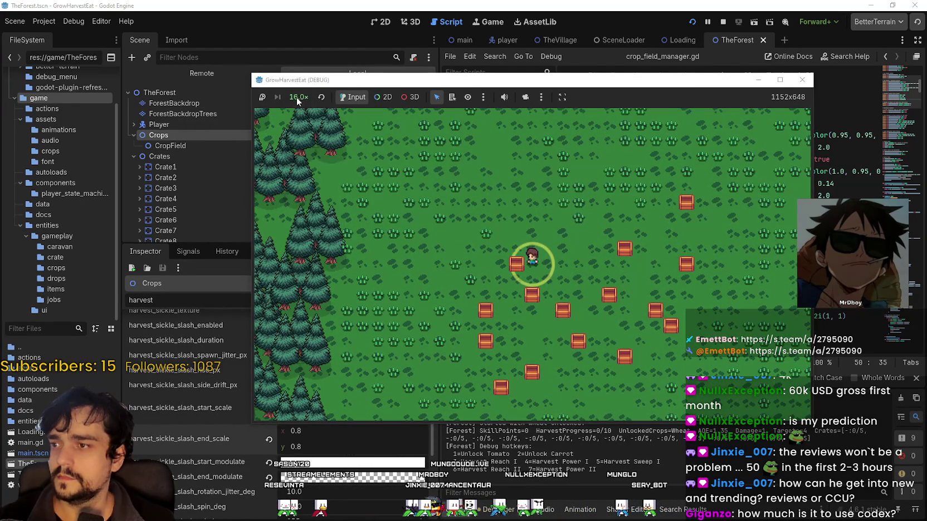
# Return to 1.0x speed, watch the sickle slashes full-screen, then stop the game
pyautogui.click(298, 97)
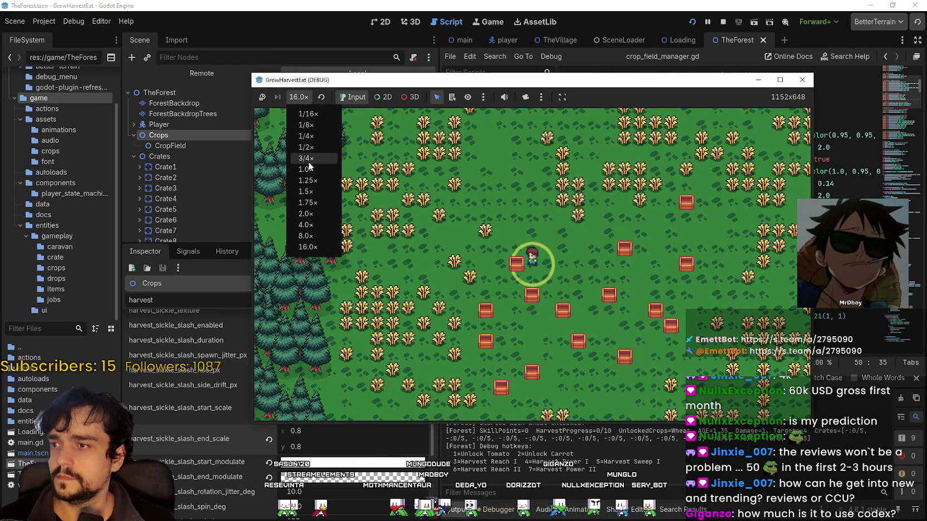
pyautogui.click(307, 169)
pyautogui.click(778, 80)
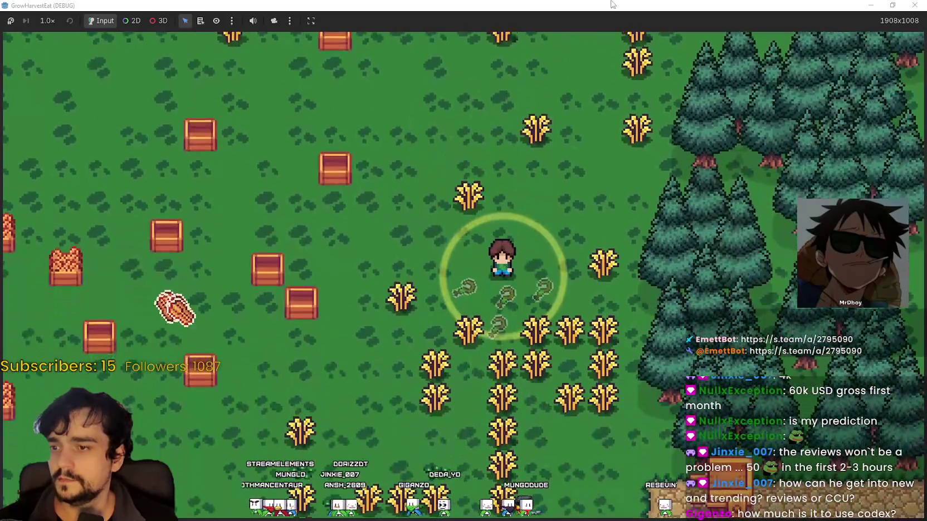
pyautogui.doubleClick(611, 5)
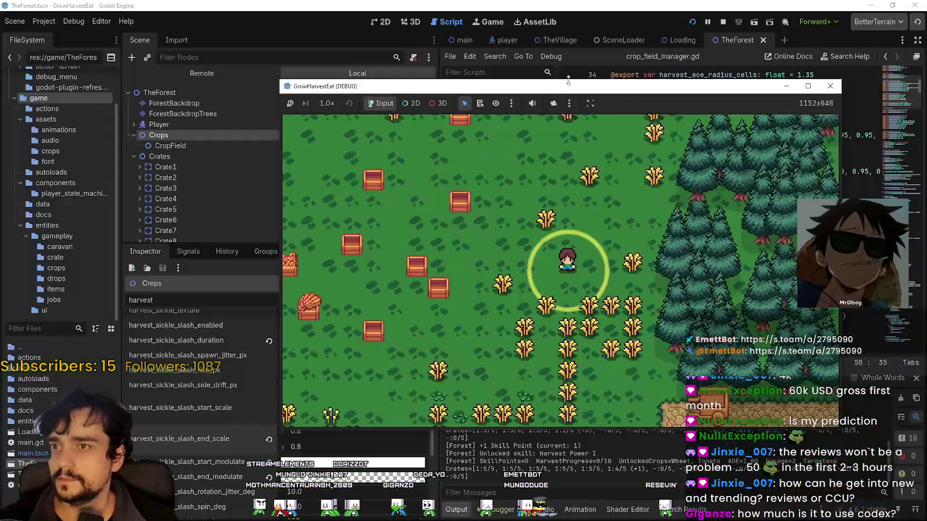
pyautogui.click(722, 21)
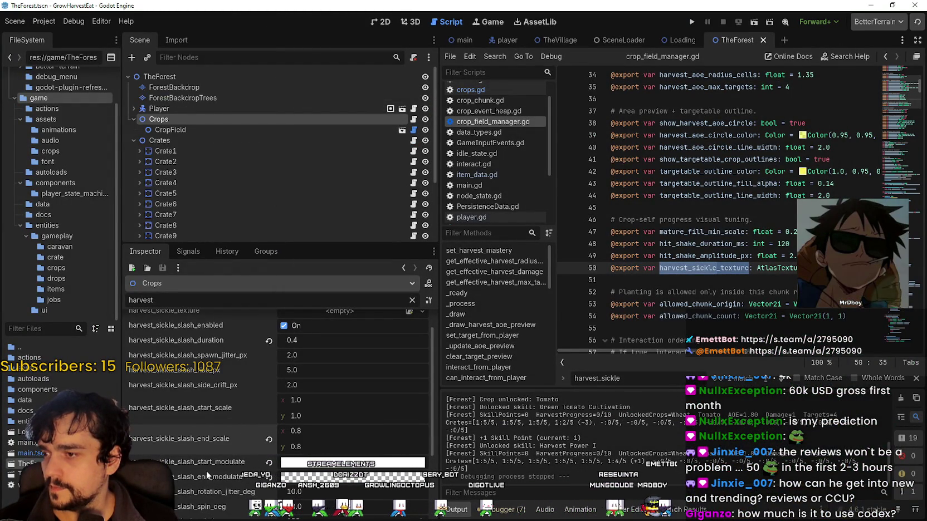
# Change the Crops node's harvest_sickle_slash_spin_deg from 18 to 50, then save and run the project
pyautogui.scroll(1, 254, 423)
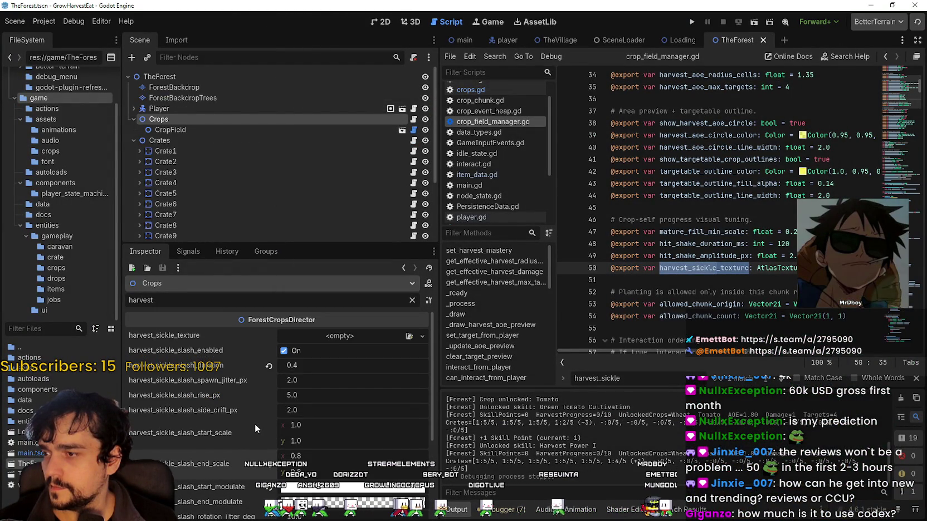
pyautogui.scroll(-2, 255, 425)
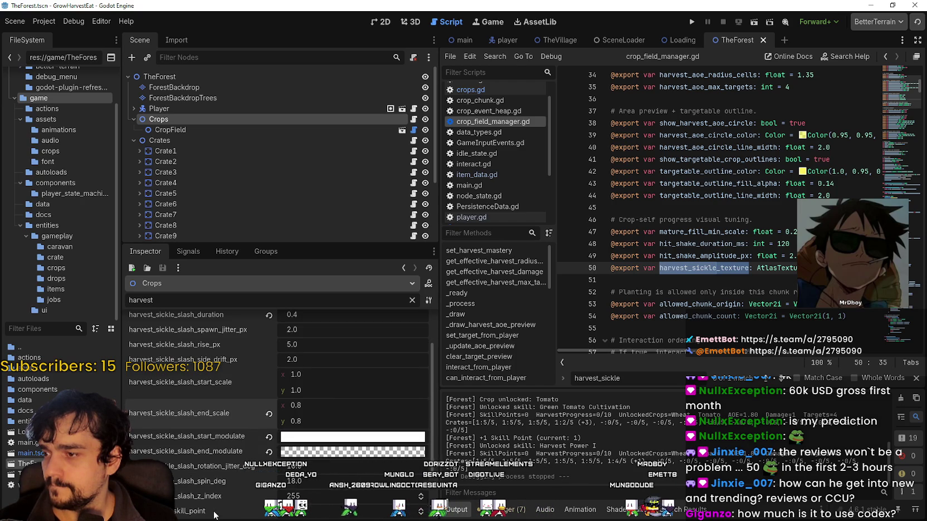
pyautogui.scroll(-2, 214, 514)
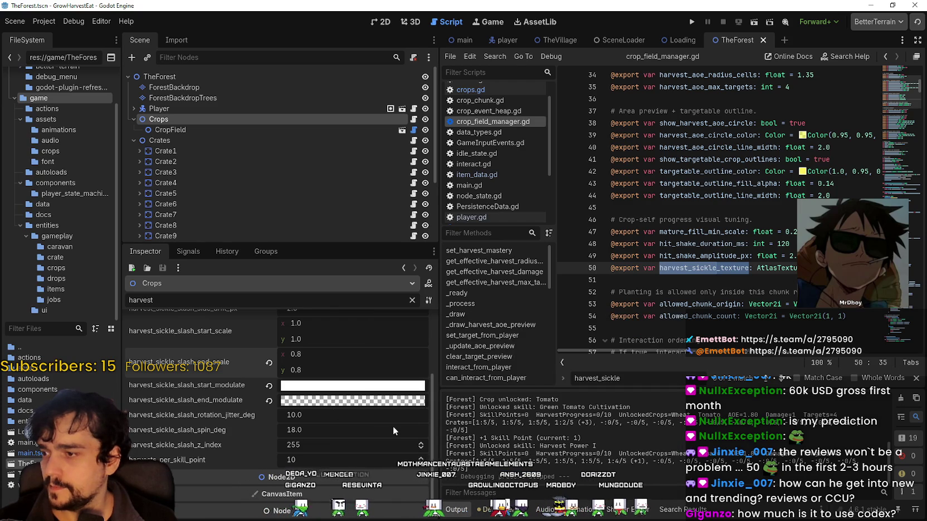
pyautogui.click(329, 431)
pyautogui.write('50')
pyautogui.press('Return')
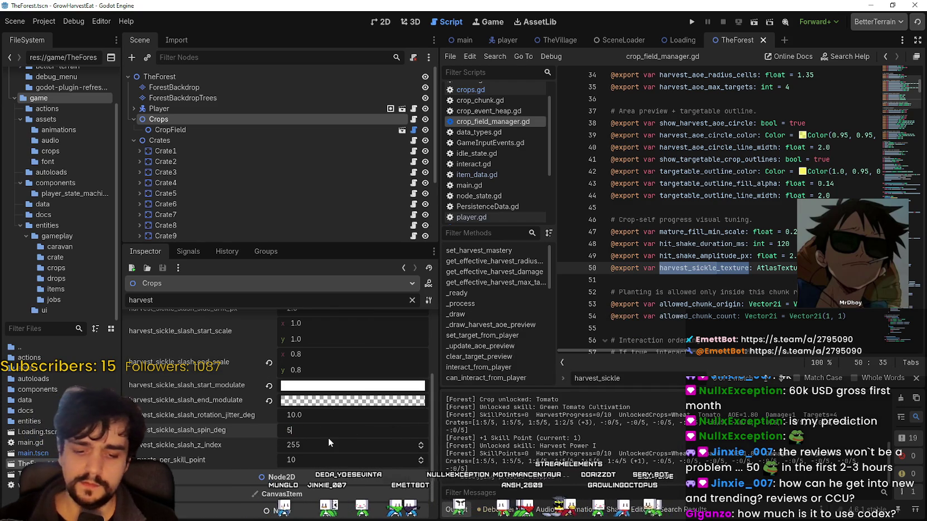
pyautogui.click(691, 22)
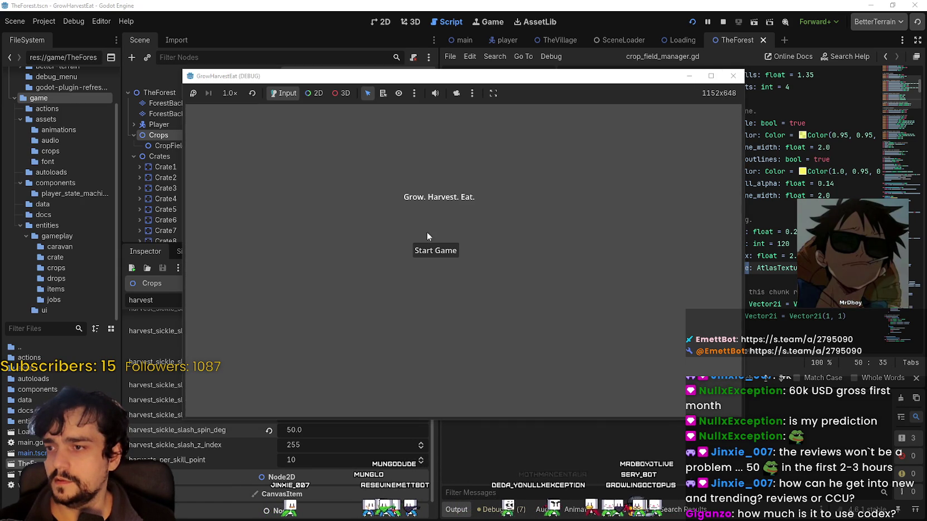
# Start the game, ride the cart to the forest, and run at 8x speed before returning to 1x
pyautogui.click(435, 250)
pyautogui.press('d')
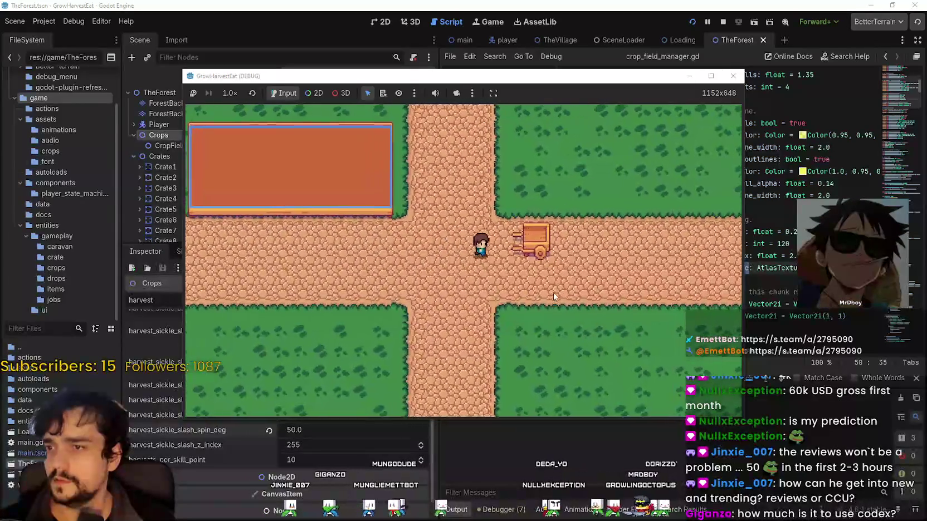
pyautogui.press('e')
pyautogui.click(230, 93)
pyautogui.click(236, 232)
pyautogui.click(229, 93)
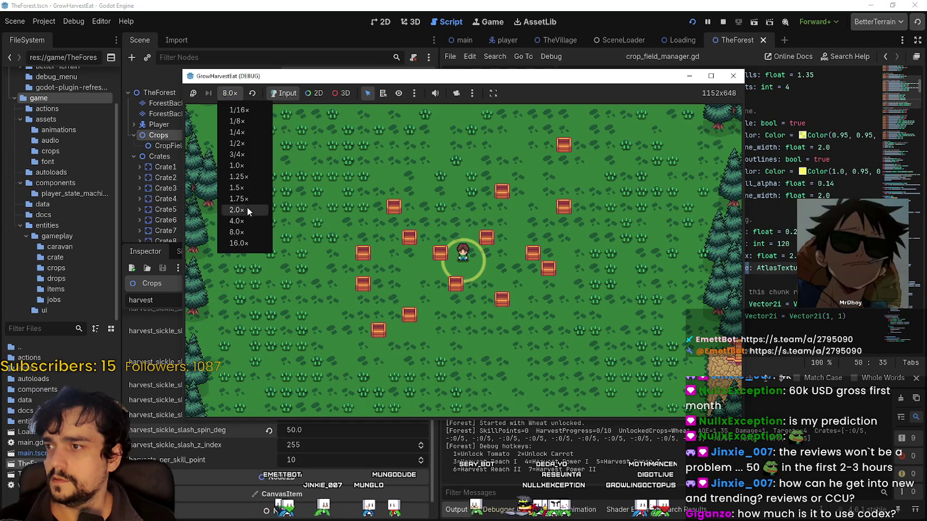
pyautogui.click(244, 165)
# Zoom in and harvest wheat across the forest field with the 50° sickle spin, then stop the game
pyautogui.scroll(5, 549, 273)
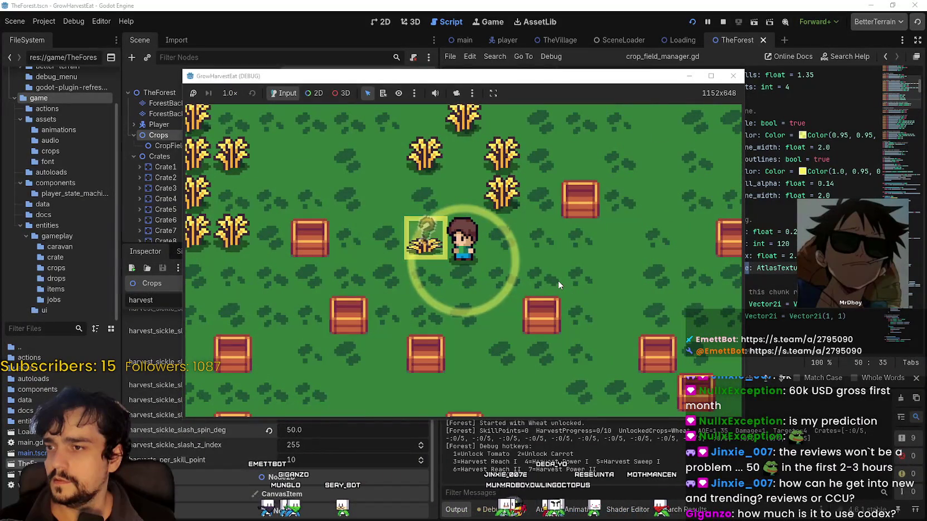
pyautogui.press('w')
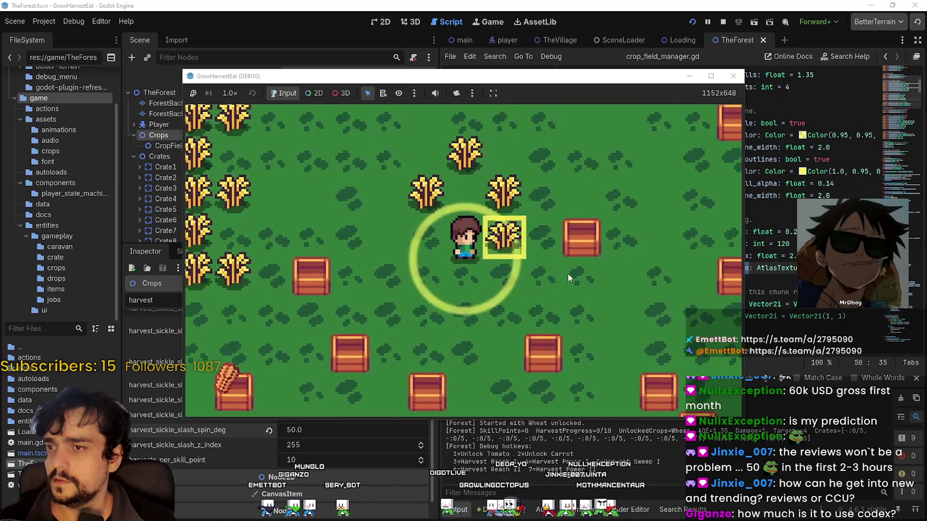
pyautogui.press('w')
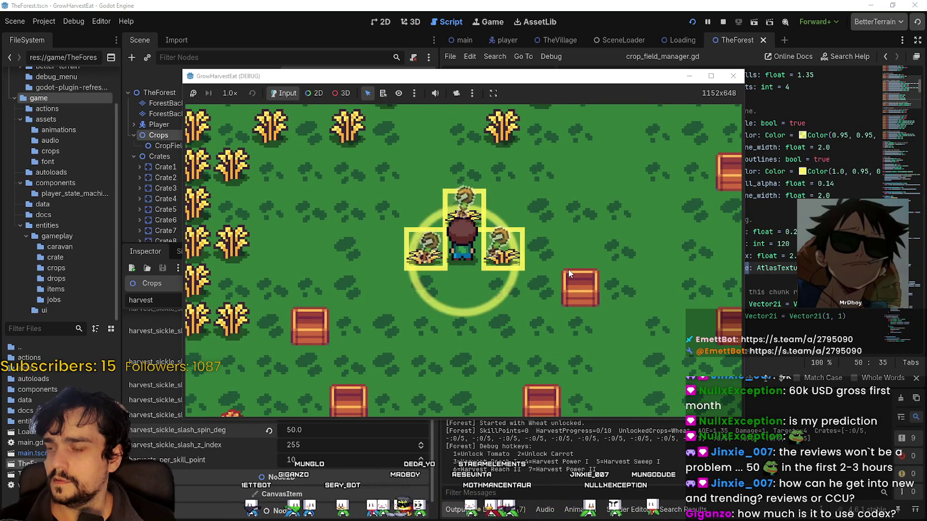
pyautogui.press('w')
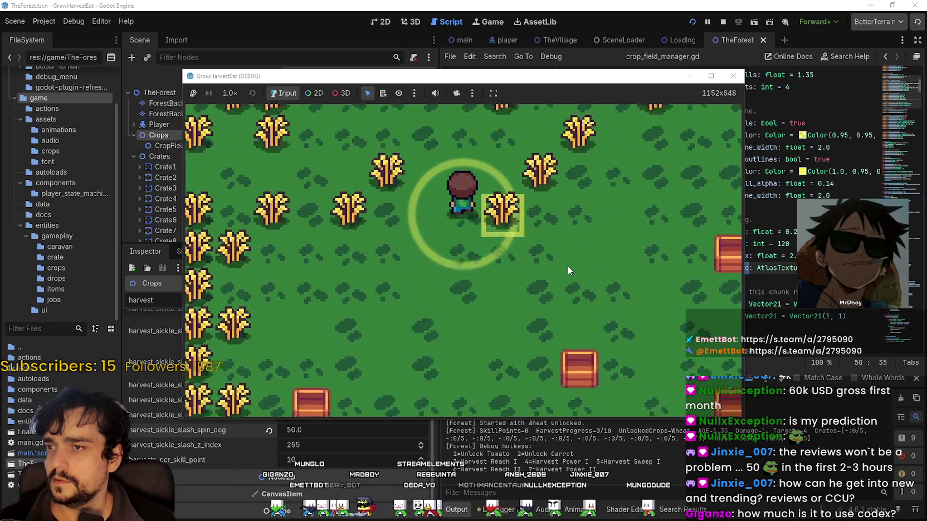
pyautogui.press('a')
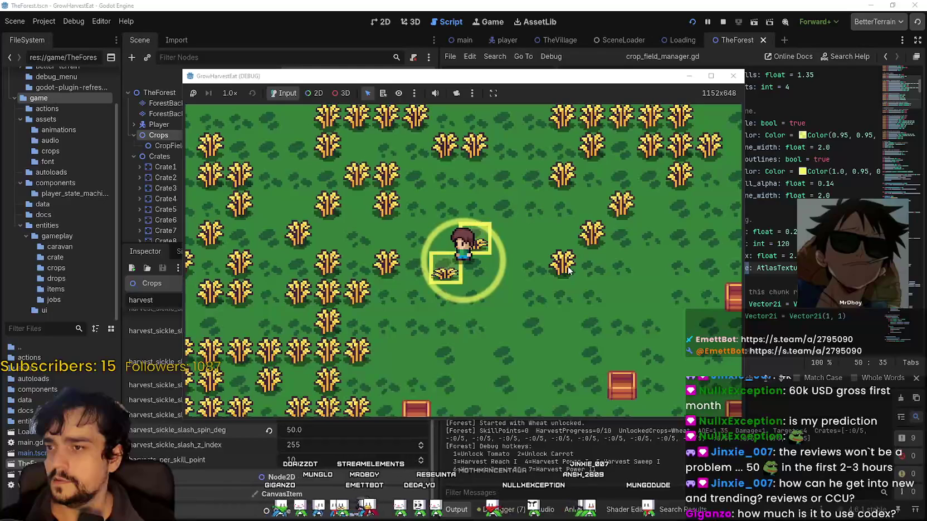
pyautogui.press('a')
pyautogui.press('a')
pyautogui.press('s')
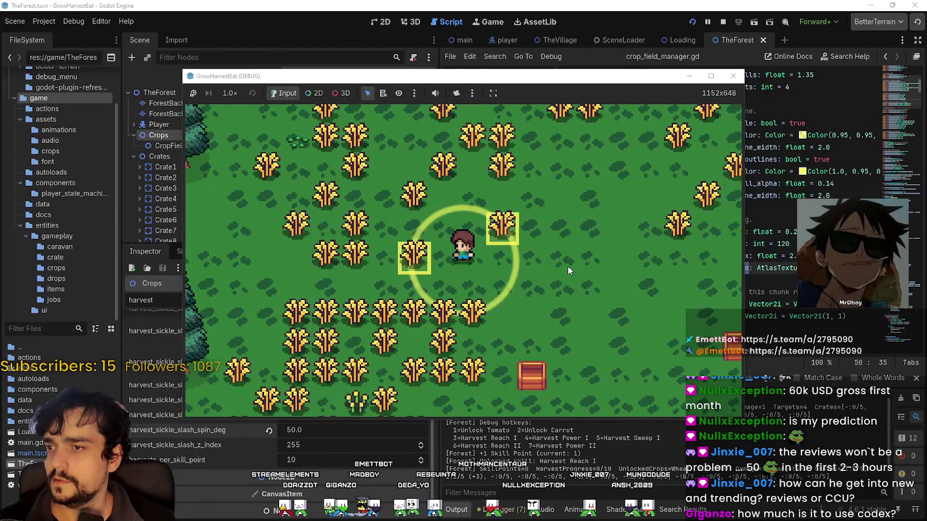
pyautogui.press('d')
pyautogui.click(723, 21)
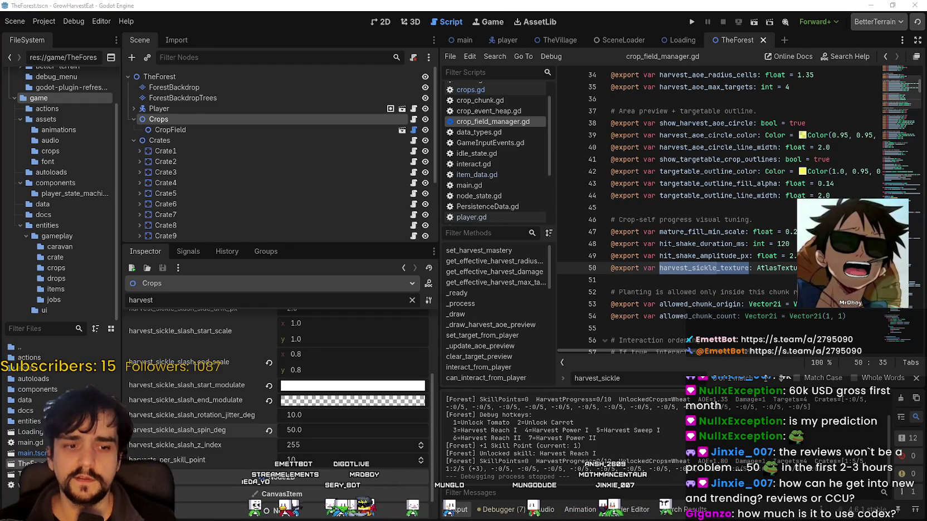
# Flip the sickle sprite vertically in Aseprite, save main_atlas.png, and relaunch the game from Godot
pyautogui.hotkey('alt', 'Tab')
pyautogui.click(803, 182)
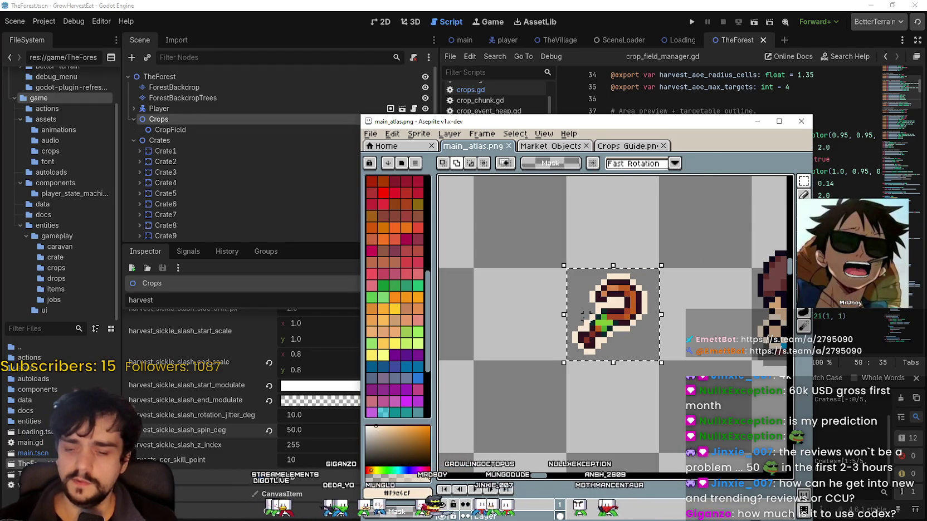
pyautogui.hotkey('shift', 'v')
pyautogui.hotkey('ctrl', 's')
pyautogui.press('Return')
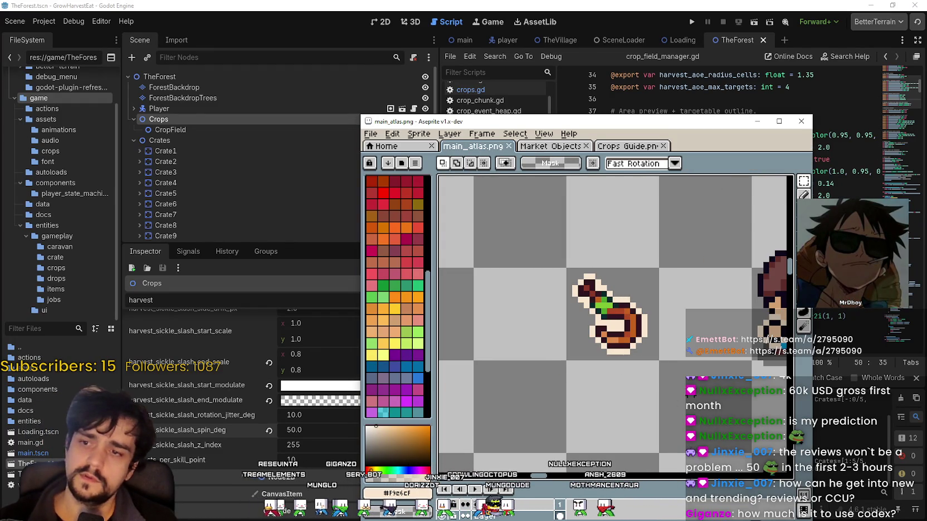
pyautogui.click(706, 11)
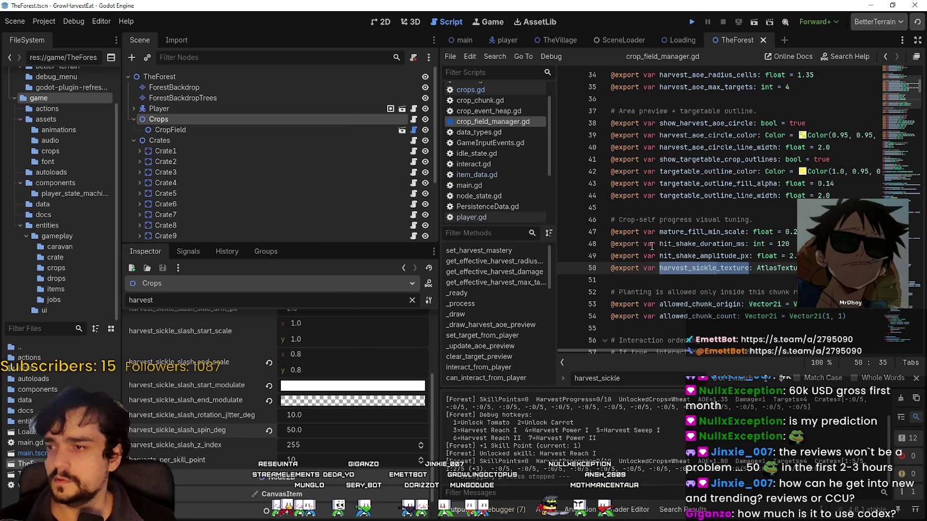
pyautogui.click(694, 22)
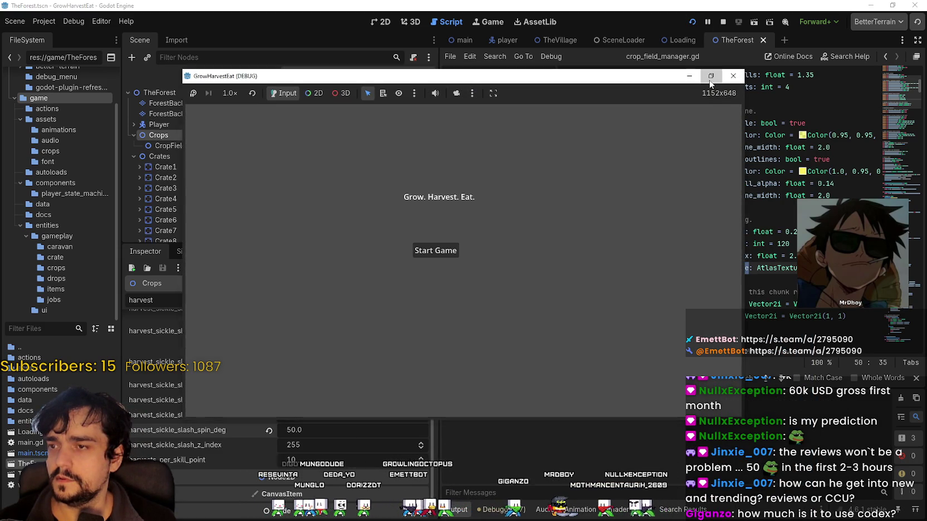
# Start the game in a maximized window, run at 16x then 1x, and harvest forest wheat with the flipped sickle
pyautogui.click(711, 78)
pyautogui.click(388, 258)
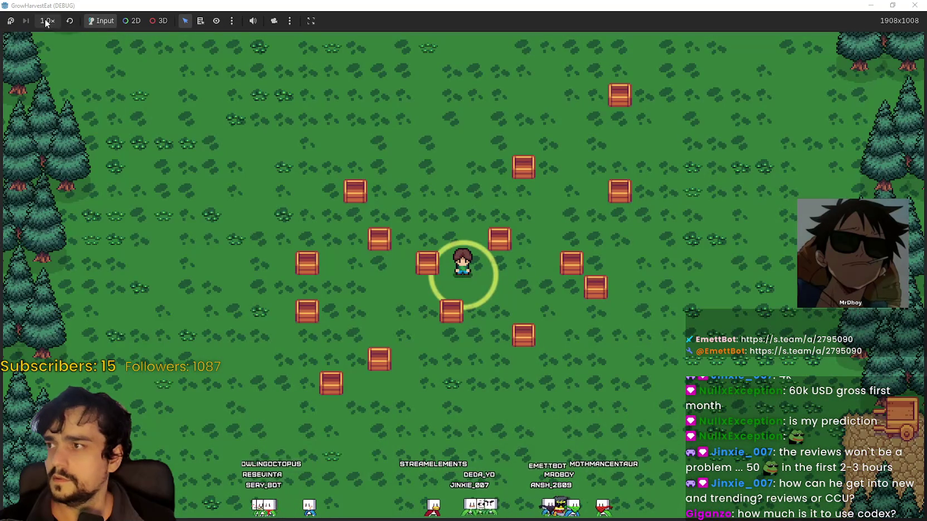
pyautogui.click(47, 20)
pyautogui.click(62, 171)
pyautogui.click(49, 22)
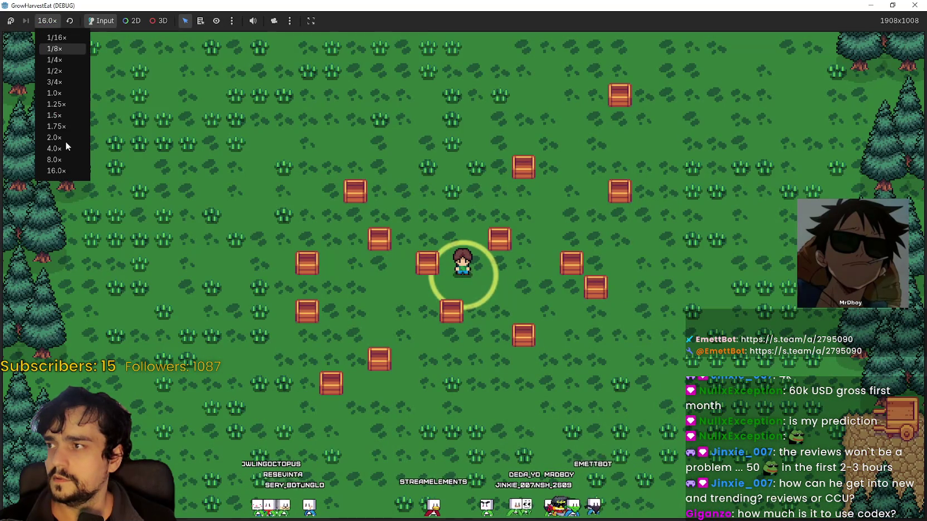
pyautogui.click(56, 93)
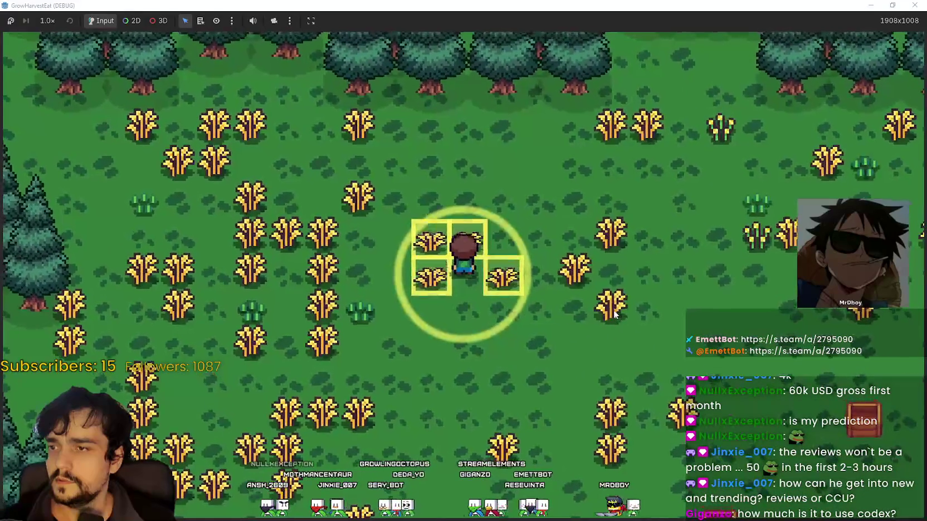
pyautogui.press('F8')
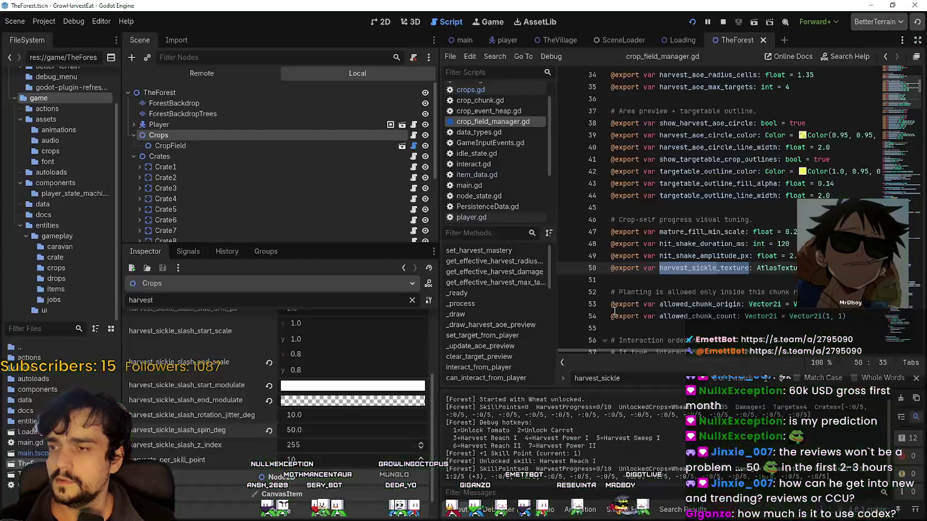
pyautogui.press('F5')
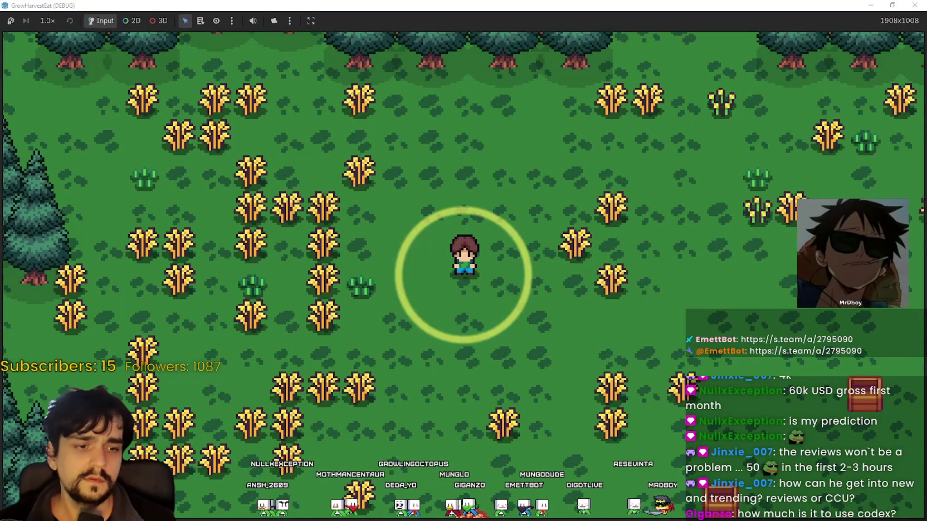
# Re-flip the sickle sprite vertically and horizontally in Aseprite, then bring back and reposition the Godot window
pyautogui.hotkey('alt', 'Tab')
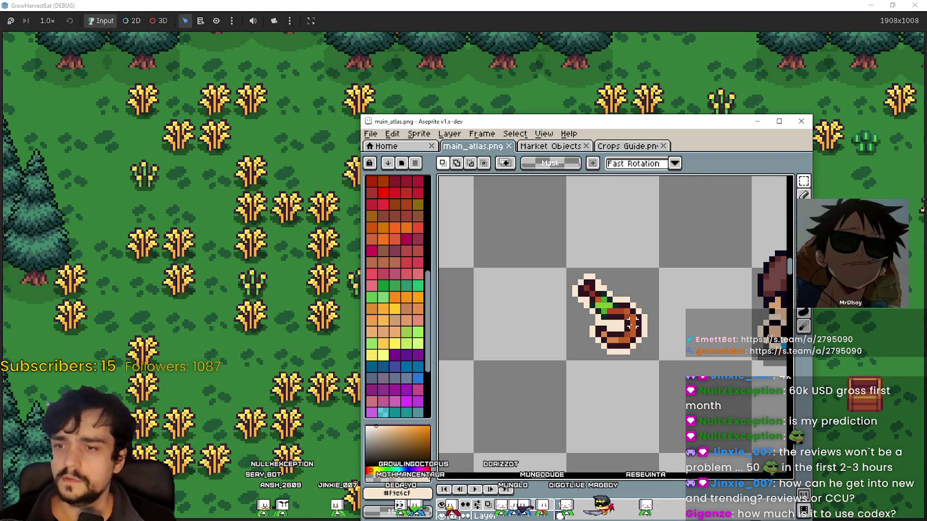
pyautogui.hotkey('shift', 'h')
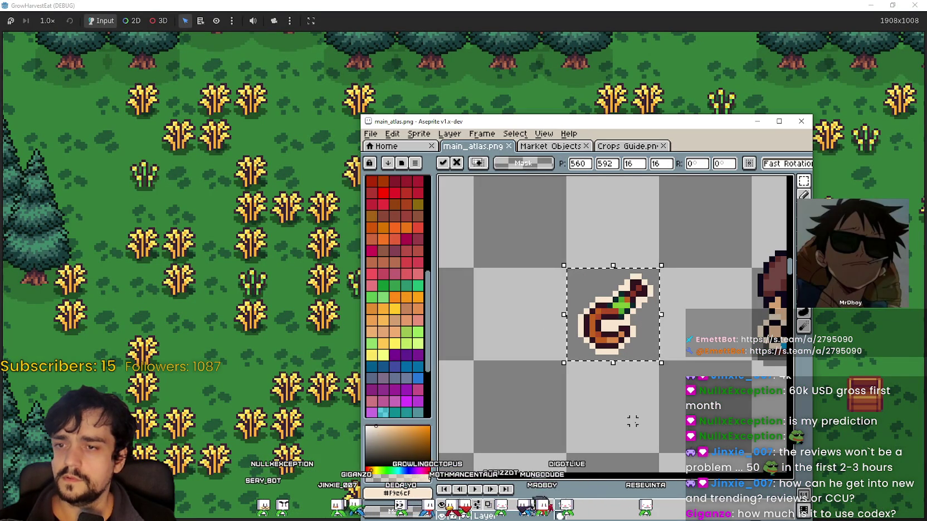
pyautogui.hotkey('shift', 'h')
pyautogui.hotkey('shift', 'h')
pyautogui.hotkey('shift', 'h')
pyautogui.hotkey('shift', 'v')
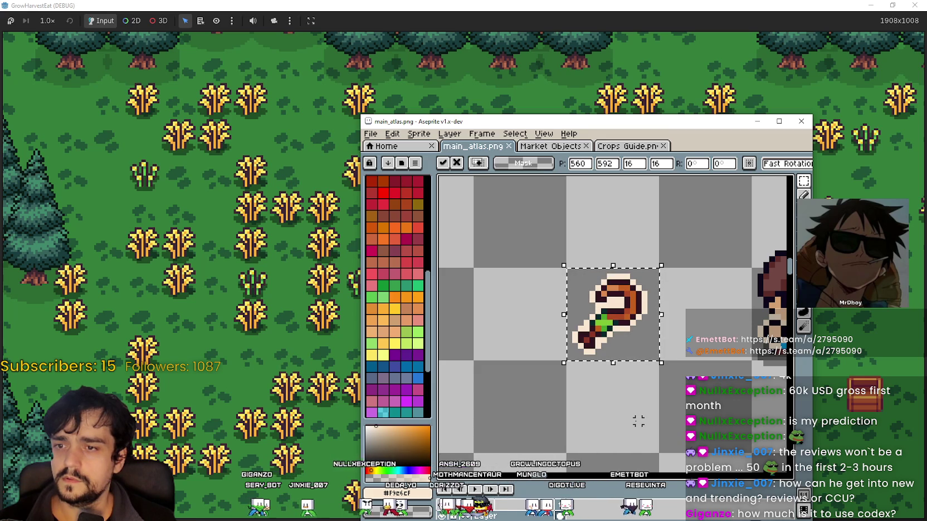
pyautogui.hotkey('shift', 'h')
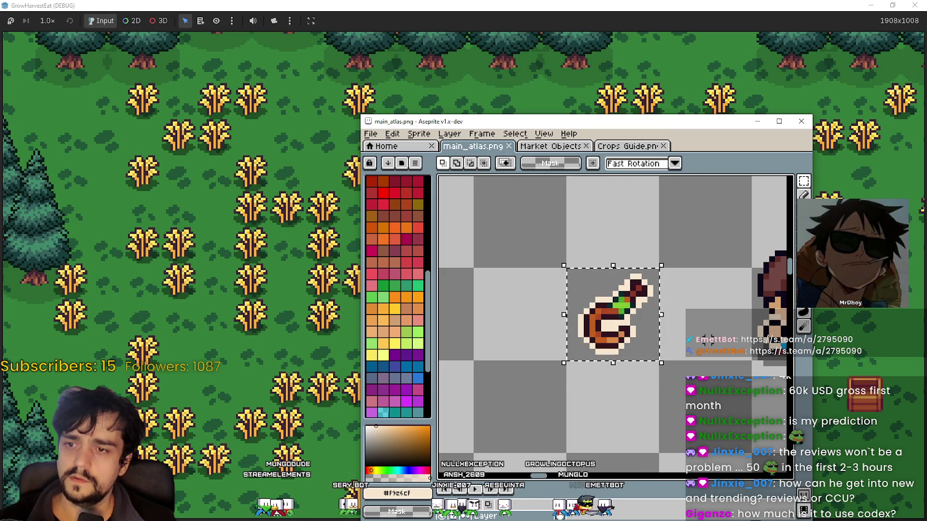
pyautogui.click(714, 51)
pyautogui.moveTo(683, 3)
pyautogui.mouseDown()
pyautogui.moveTo(719, 36)
pyautogui.moveTo(758, 43)
pyautogui.mouseUp()
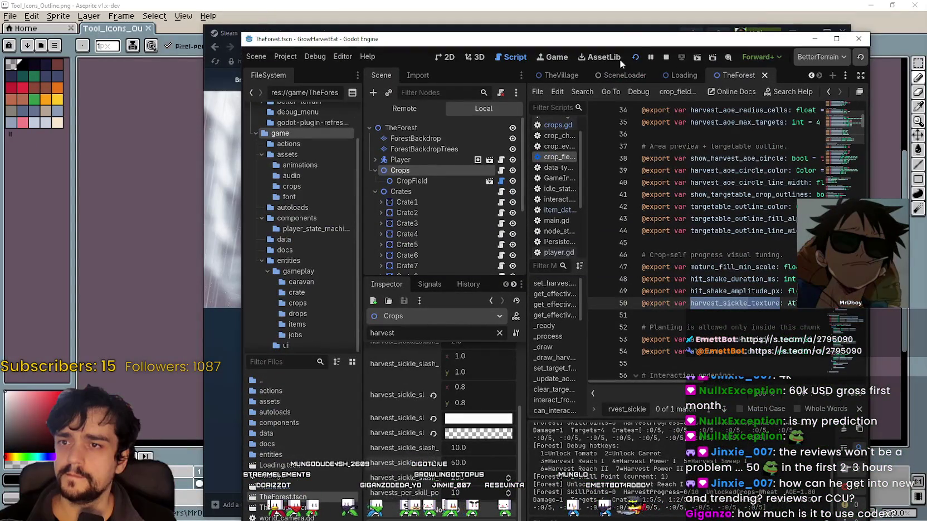
# Stop the game, maximize the editor, and relaunch the game in a maximized window
pyautogui.click(667, 57)
pyautogui.click(835, 42)
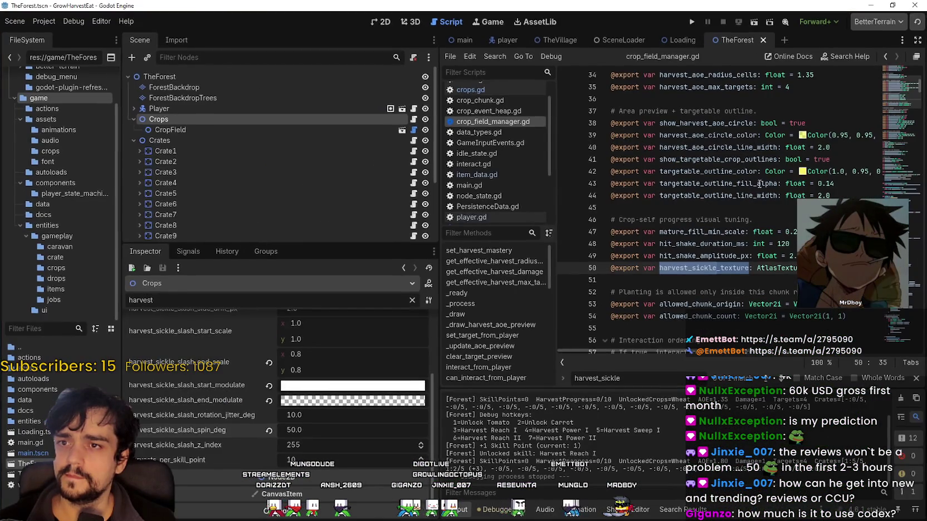
pyautogui.click(690, 21)
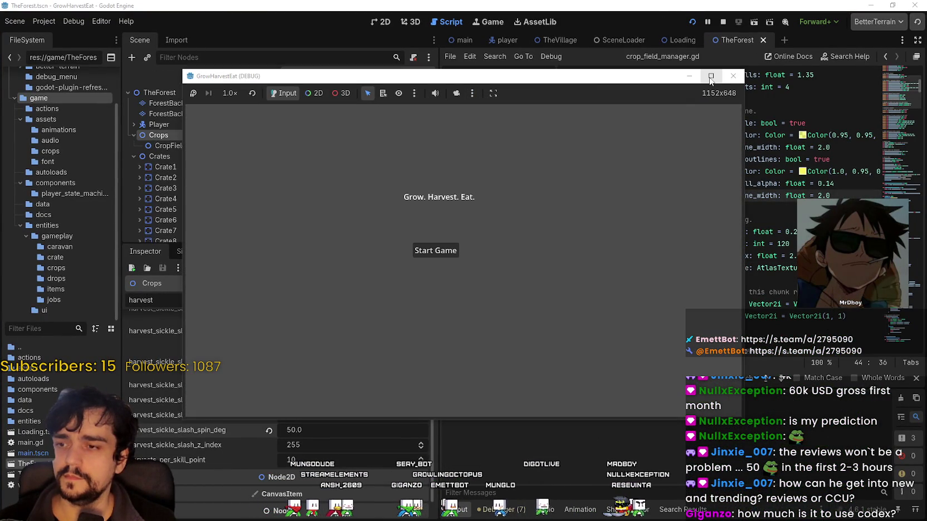
pyautogui.click(422, 249)
pyautogui.click(711, 76)
# Travel to the forest and fast-forward crop growth at 16x before returning to normal speed
pyautogui.press('d')
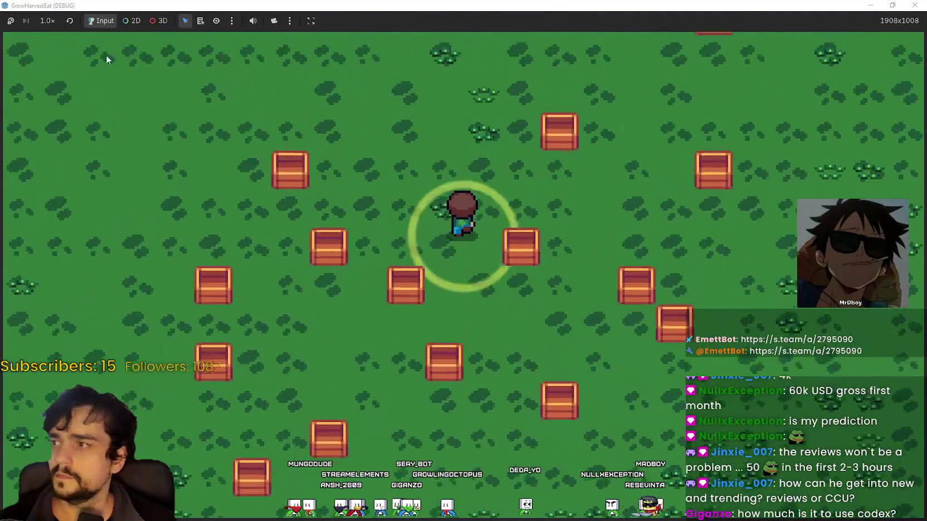
pyautogui.click(48, 21)
pyautogui.click(55, 170)
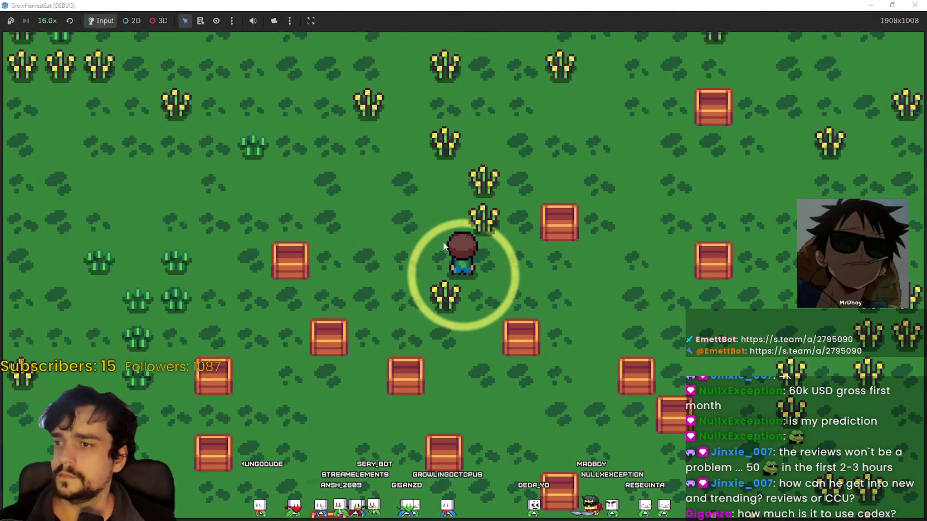
pyautogui.click(55, 20)
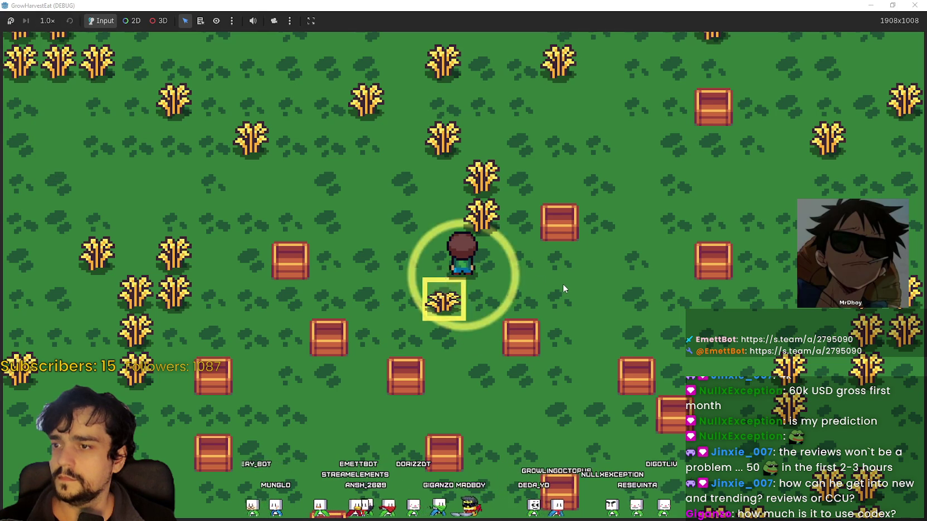
# Harvest the ripe wheat around the player, collect the drops, and glance at the Aseprite atlas
pyautogui.press('w')
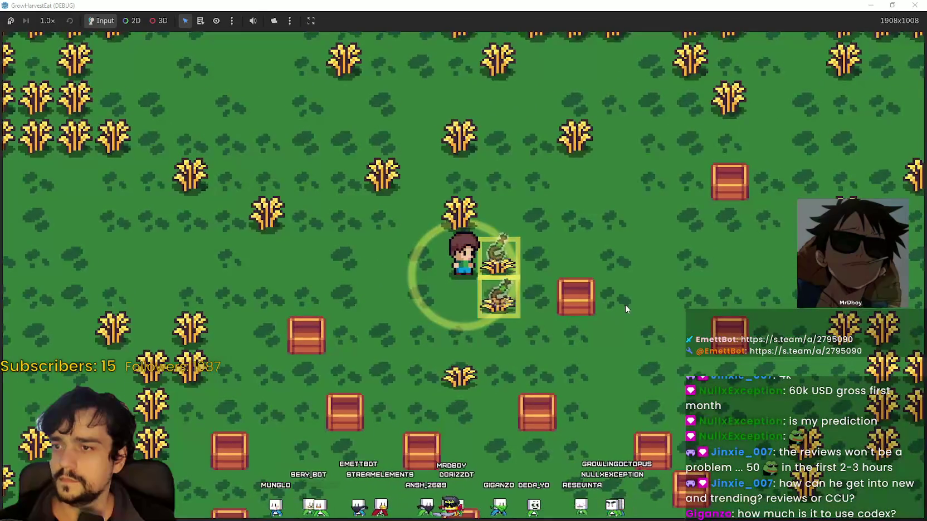
pyautogui.press('w')
pyautogui.press('a')
pyautogui.press('w')
pyautogui.press('d')
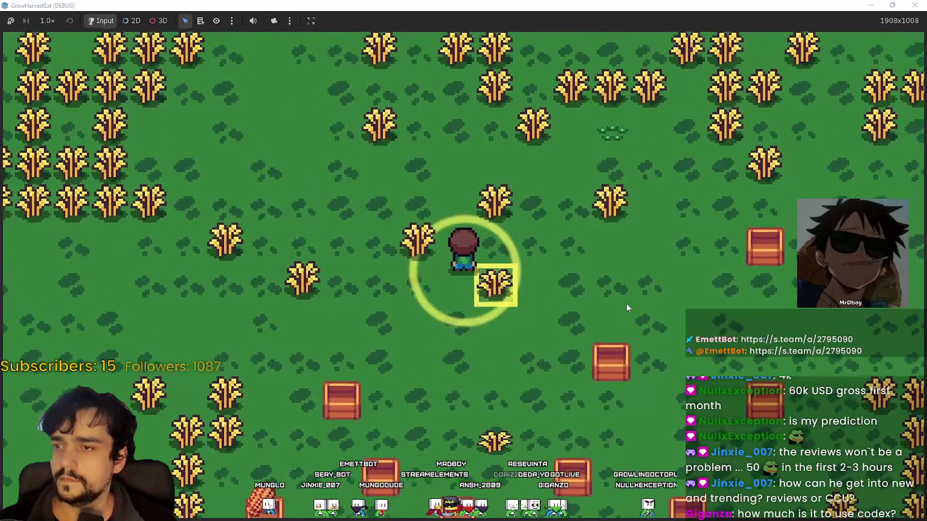
pyautogui.press('w')
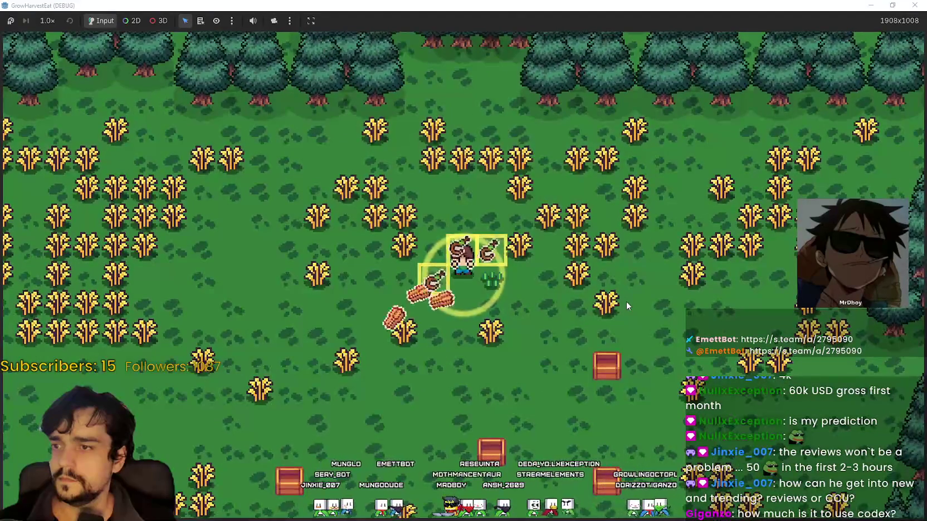
pyautogui.press('d')
pyautogui.press('w')
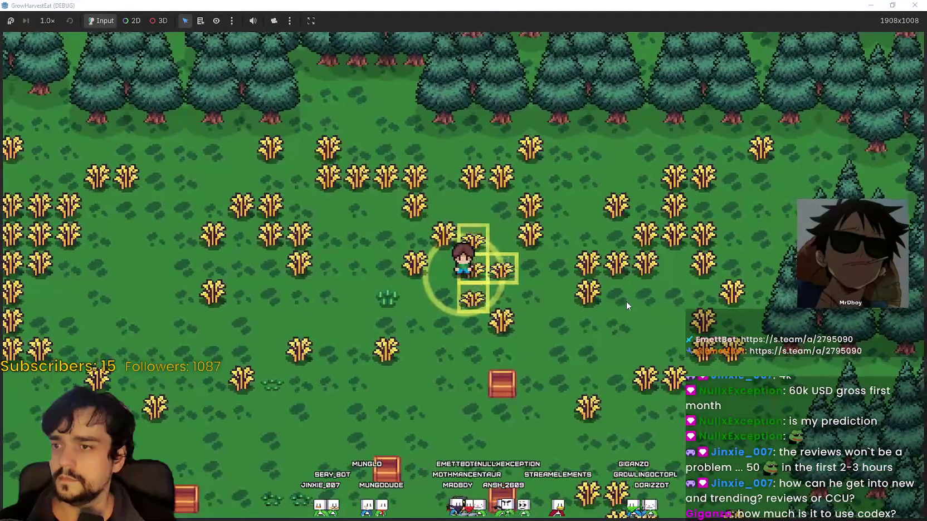
pyautogui.press('d')
pyautogui.press('d')
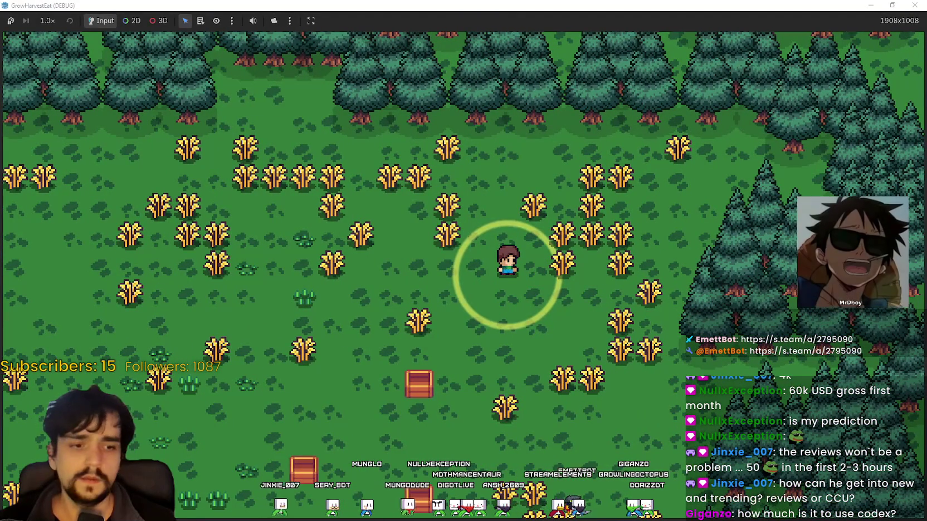
pyautogui.hotkey('alt', 'Tab')
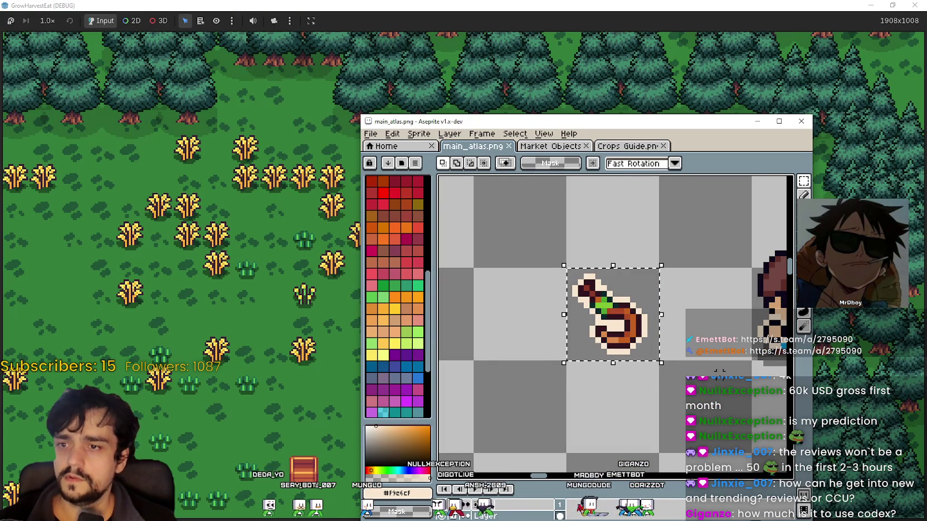
pyautogui.hotkey('alt', 'Tab')
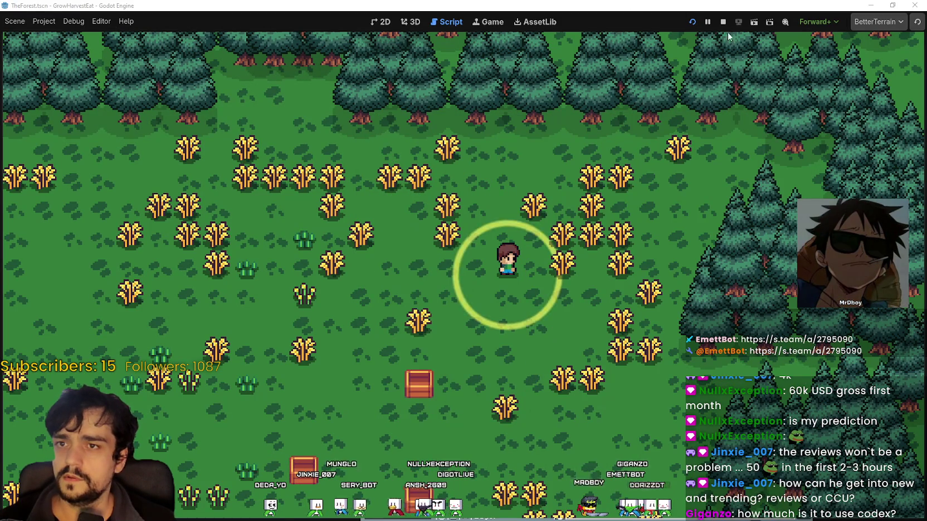
# Stop the game and enter 15.0 for the Crops node's harvest_sickle_slash_rise_px
pyautogui.click(723, 22)
pyautogui.click(700, 212)
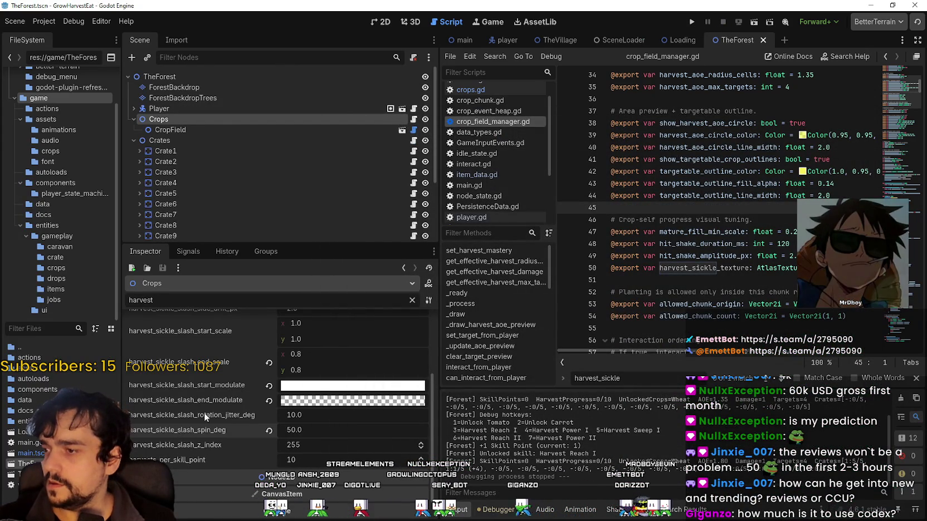
pyautogui.scroll(3, 223, 439)
pyautogui.scroll(3, 277, 436)
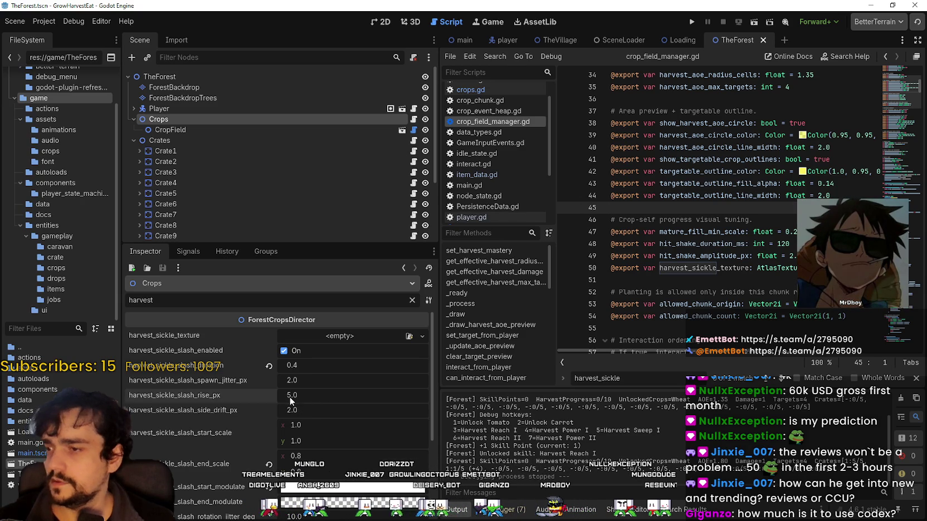
pyautogui.click(294, 411)
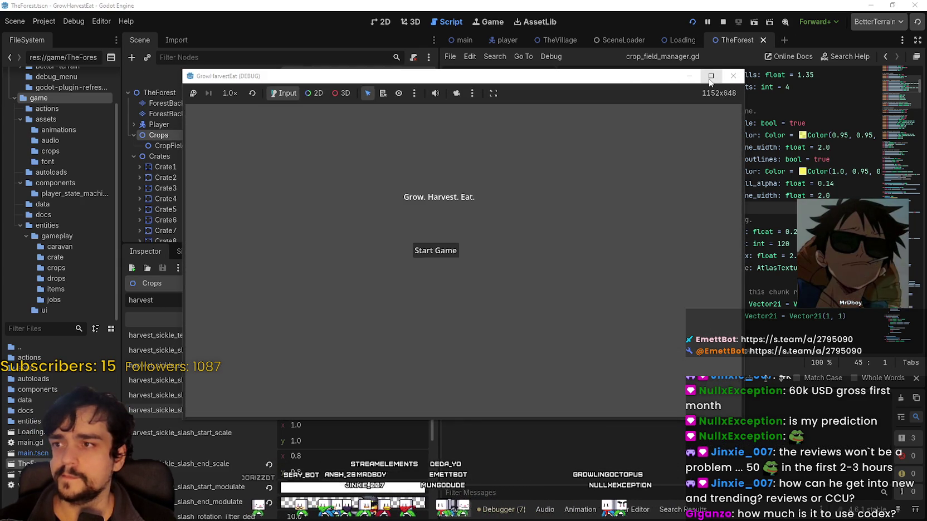
# Start a new game maximized, ride the caravan cart to the forest, and speed up then restore normal speed
pyautogui.click(454, 250)
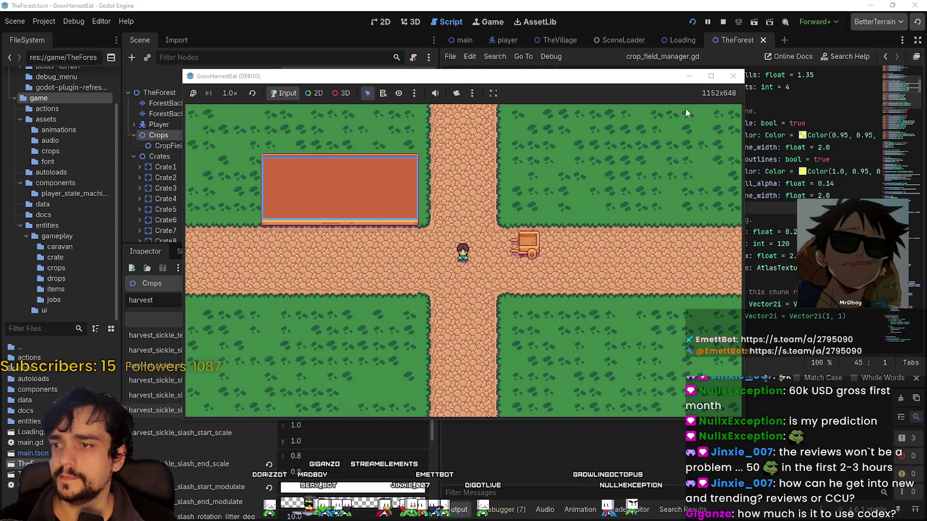
pyautogui.click(706, 77)
pyautogui.press('Right')
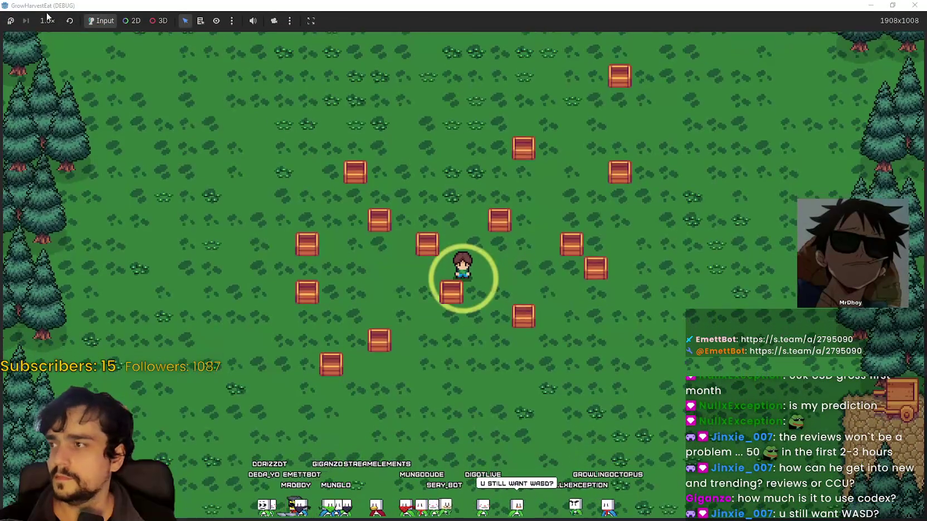
pyautogui.click(47, 21)
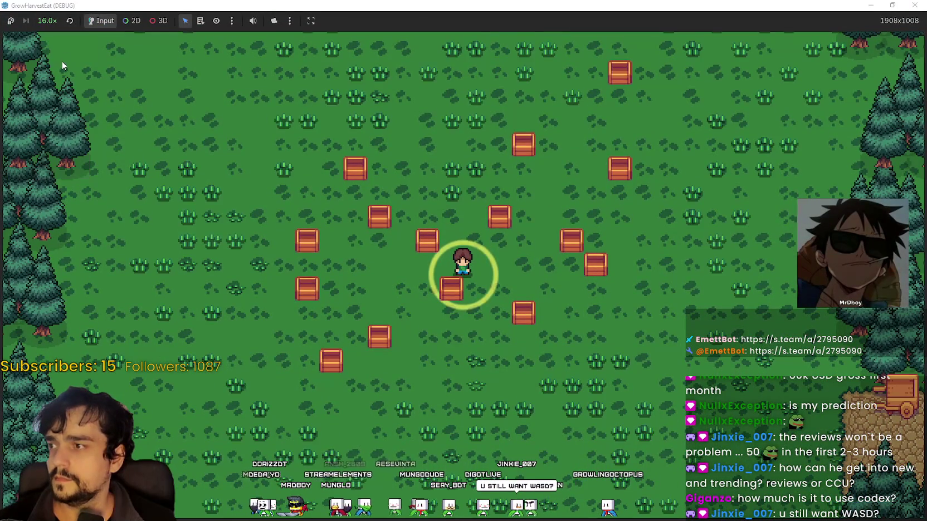
pyautogui.click(46, 22)
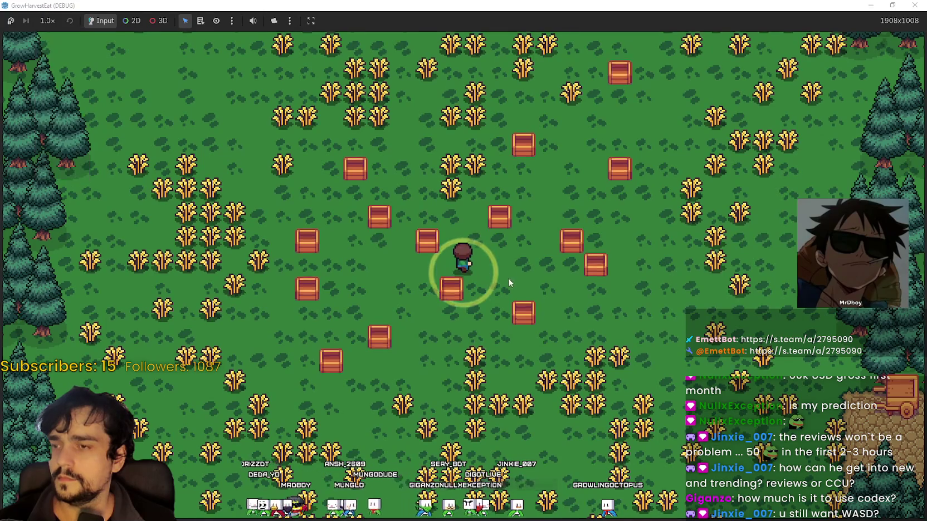
pyautogui.scroll(3, 509, 271)
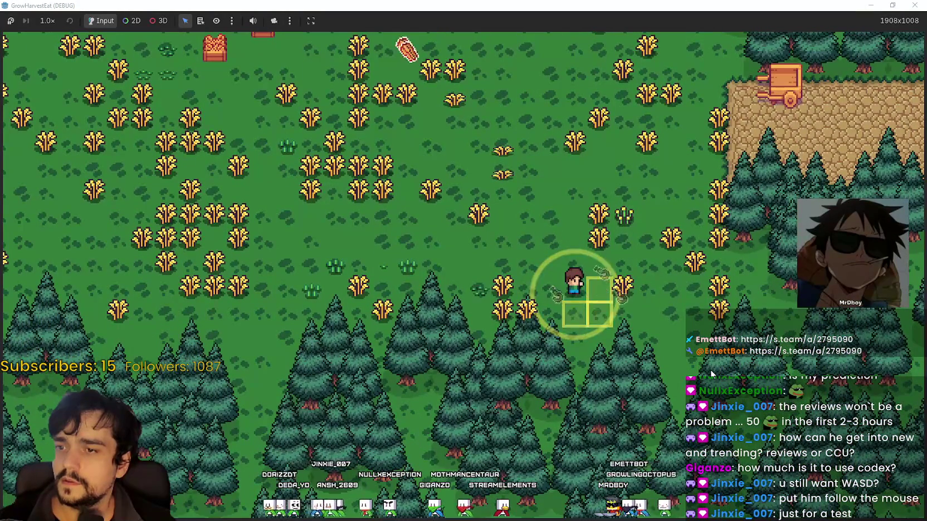
pyautogui.scroll(3, 709, 367)
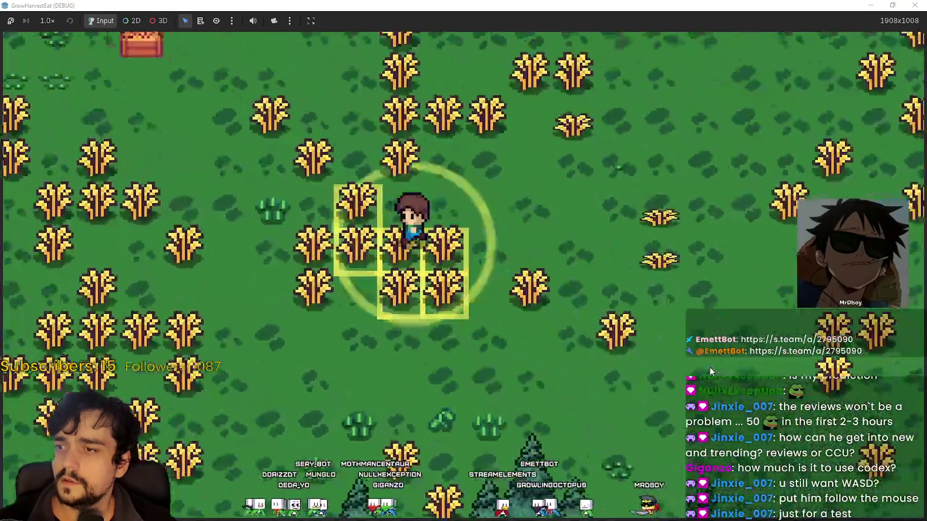
# Keep harvesting forest crops and haul the stacked loads to the village drop field
pyautogui.scroll(-3, 710, 367)
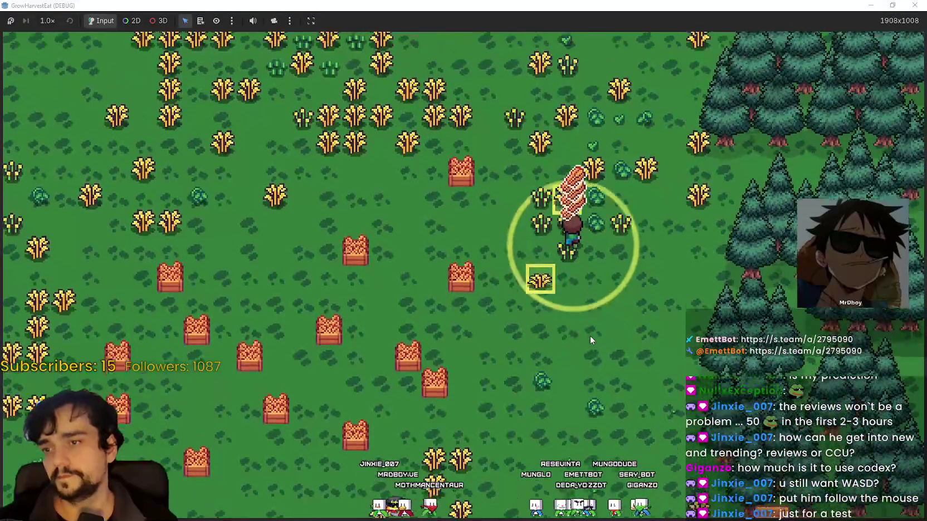
pyautogui.scroll(-3, 590, 336)
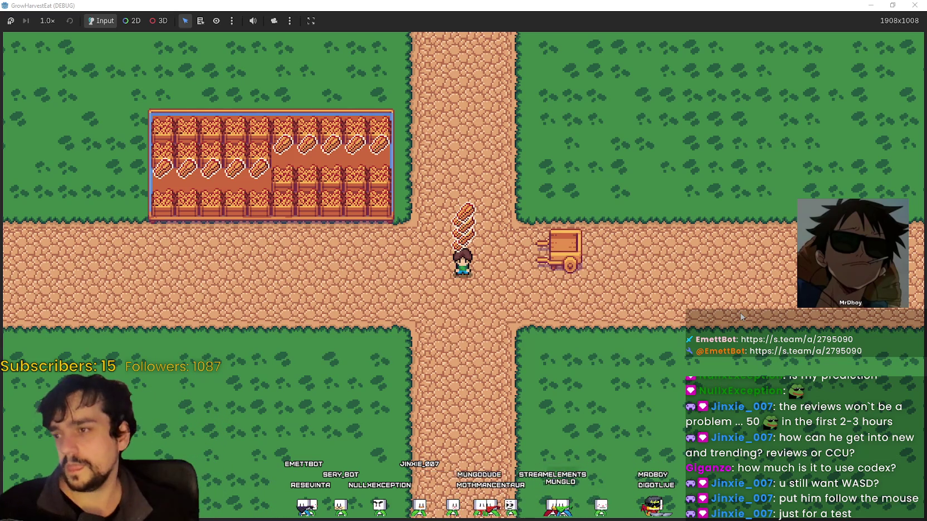
# Zoom in and walk along the village path to view the filled drop field
pyautogui.scroll(3, 740, 316)
pyautogui.scroll(-3, 593, 294)
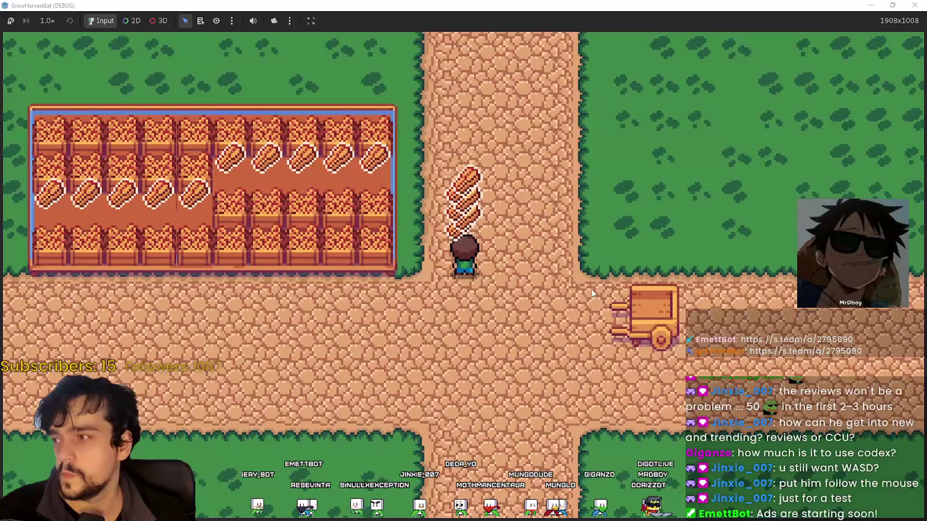
pyautogui.scroll(3, 591, 288)
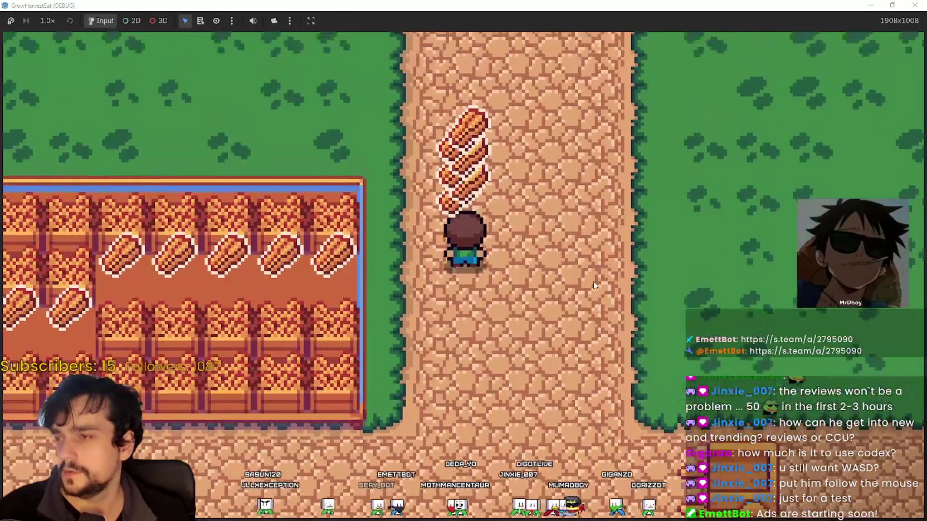
pyautogui.scroll(1, 593, 285)
pyautogui.press('w')
pyautogui.press('a')
pyautogui.press('w')
# Walk down and back up beside the drop field, then leave the playtest for the editor
pyautogui.scroll(2, 593, 281)
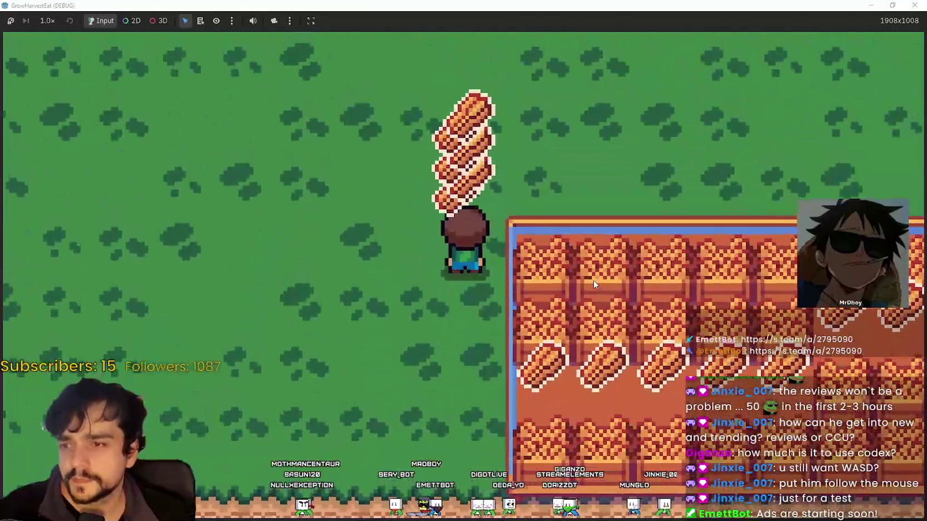
pyautogui.press('s')
pyautogui.scroll(-2, 593, 280)
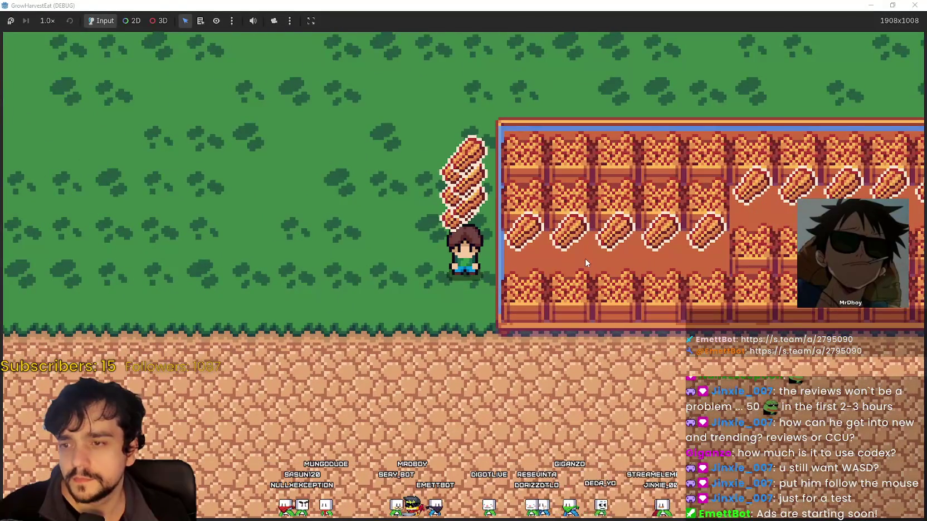
pyautogui.press('s')
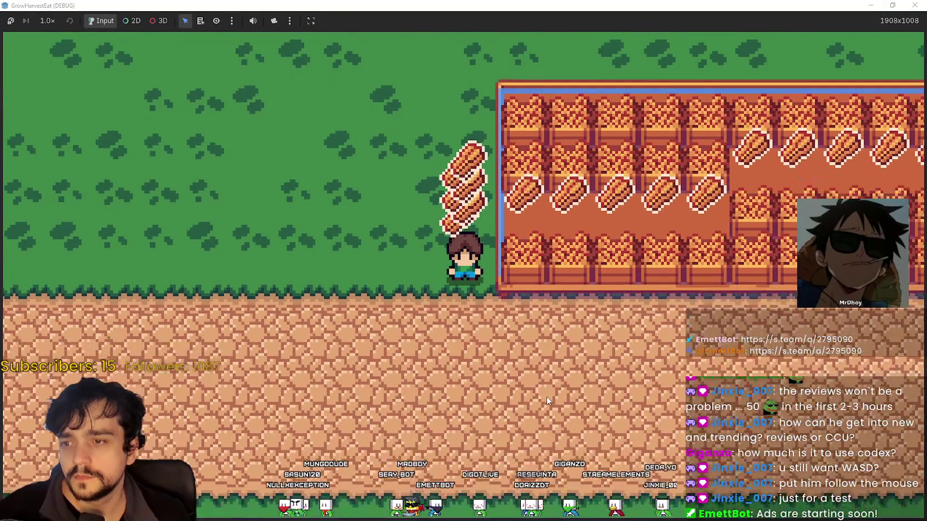
pyautogui.press('w')
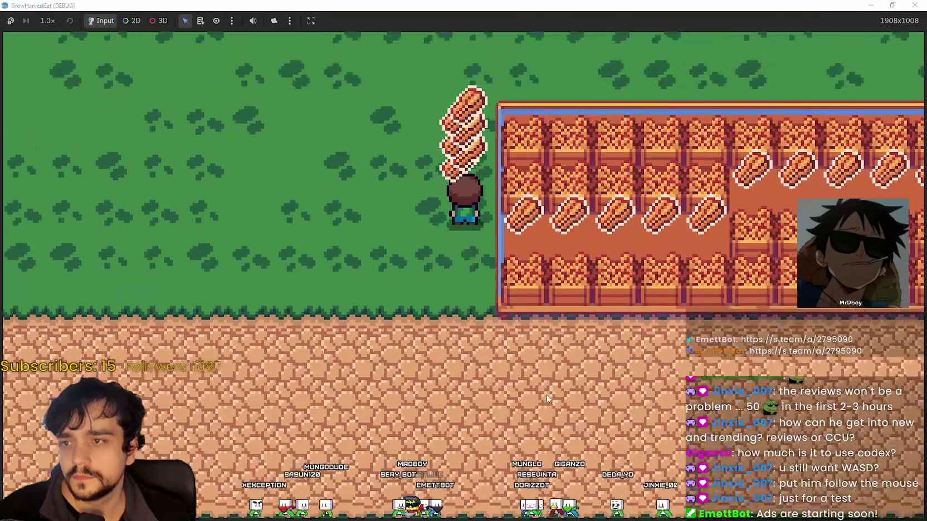
pyautogui.hotkey('alt', 'Tab')
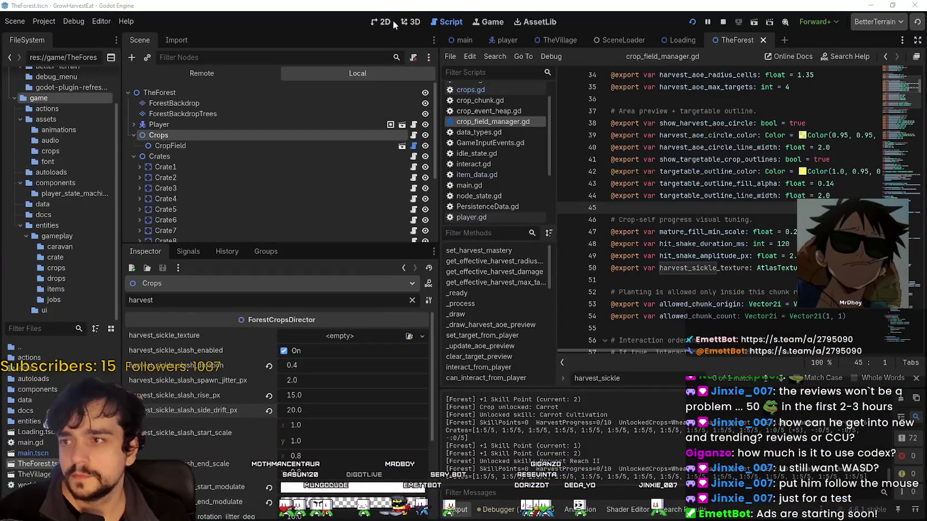
# Open TheVillage in the 2D view, select the DropField's NinePatchRect, and clear the property filter
pyautogui.click(389, 21)
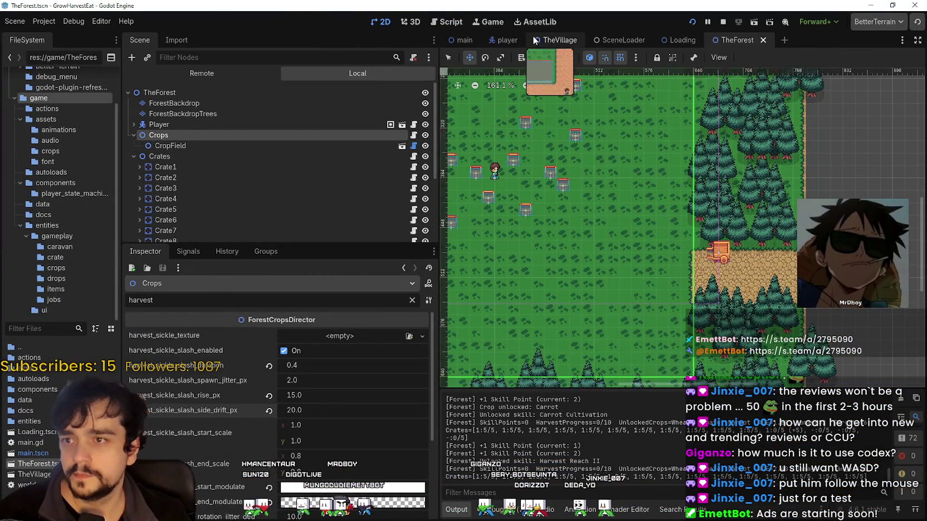
pyautogui.click(530, 40)
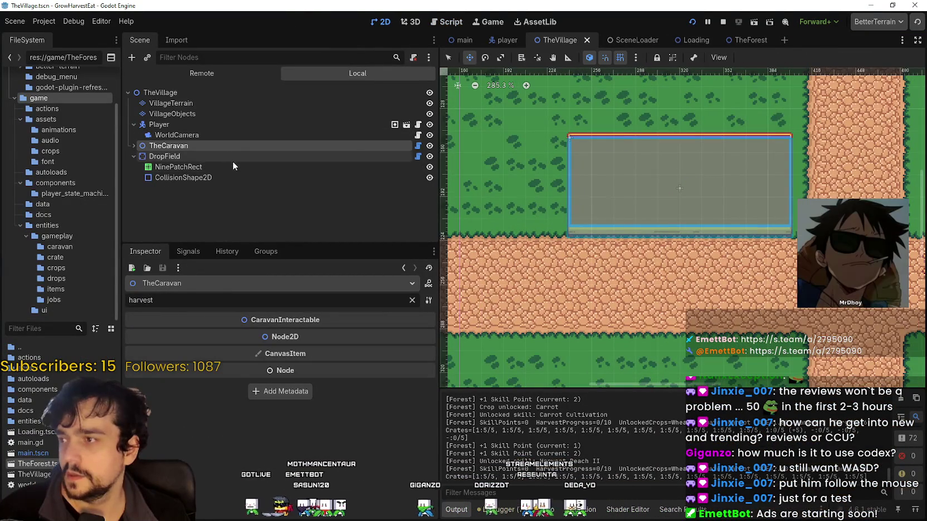
pyautogui.click(232, 167)
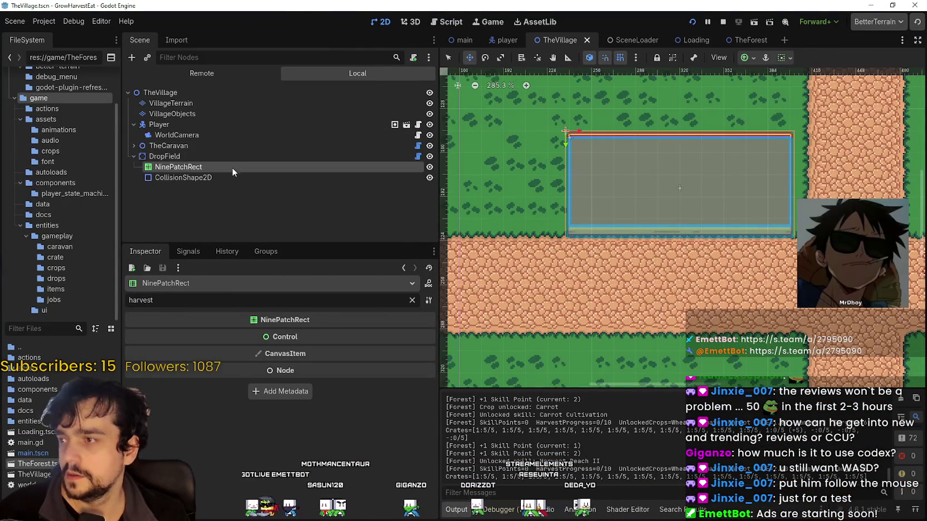
pyautogui.click(413, 301)
pyautogui.scroll(5, 599, 198)
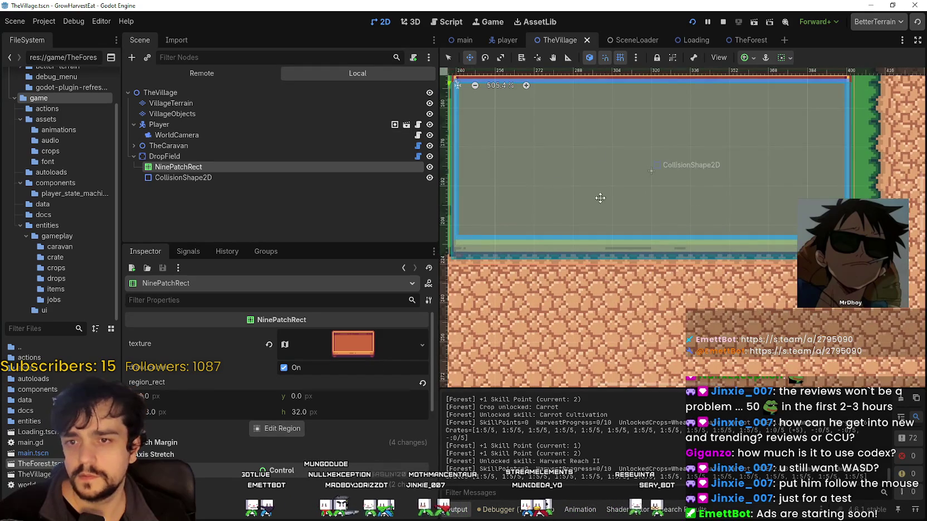
pyautogui.scroll(-2, 599, 198)
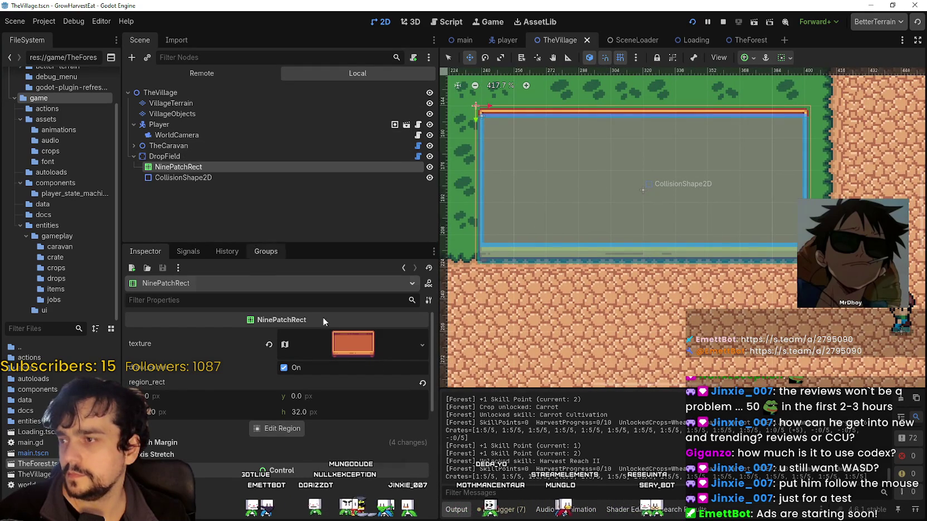
# Turn off smart snapping, switch to Select mode, and lower the NinePatchRect's top edge slightly
pyautogui.click(605, 57)
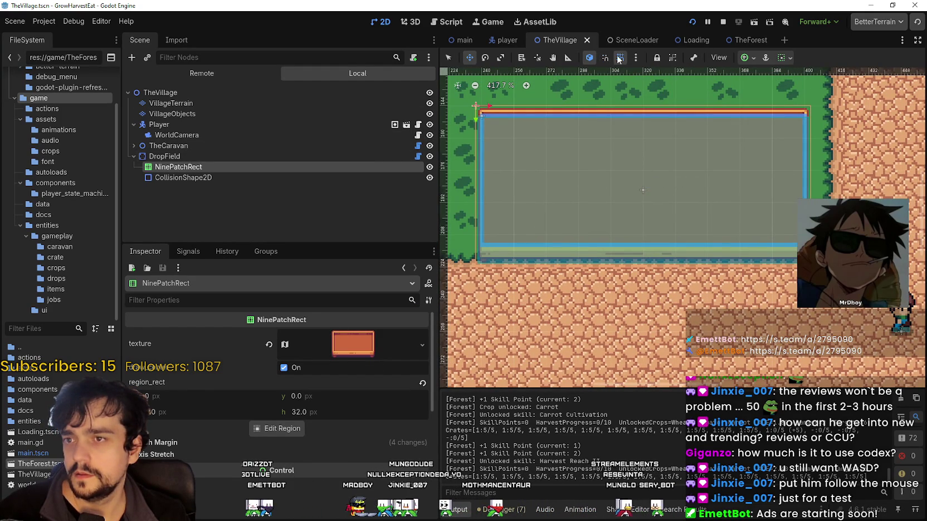
pyautogui.click(449, 58)
pyautogui.scroll(1, 656, 115)
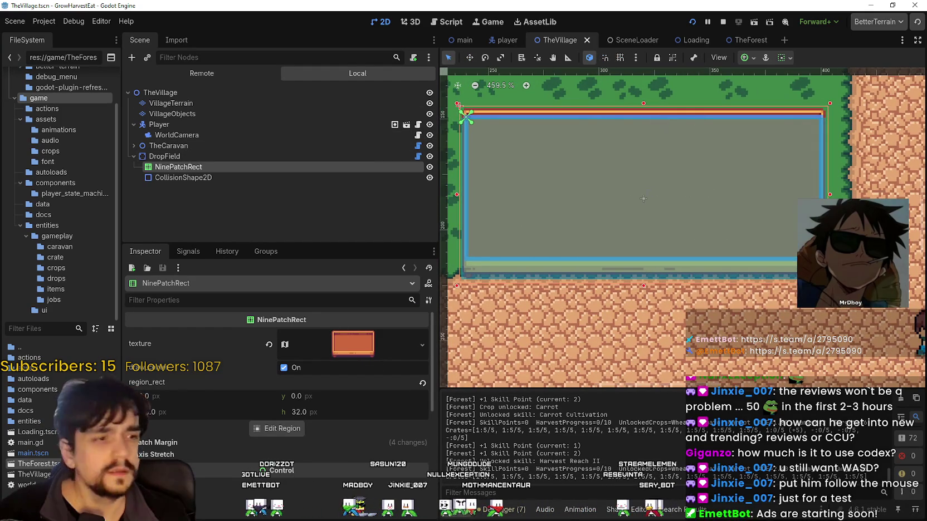
pyautogui.scroll(4, 605, 93)
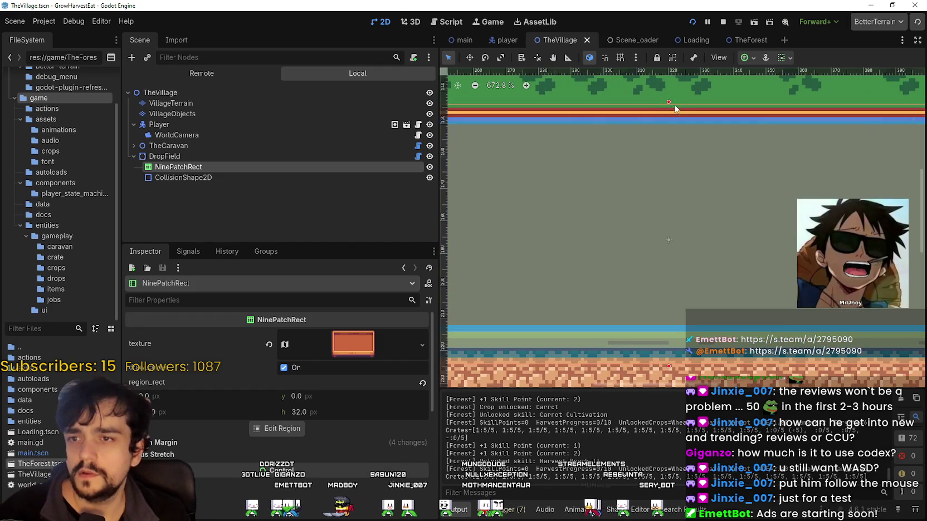
pyautogui.moveTo(668, 104); pyautogui.dragTo(670, 111)
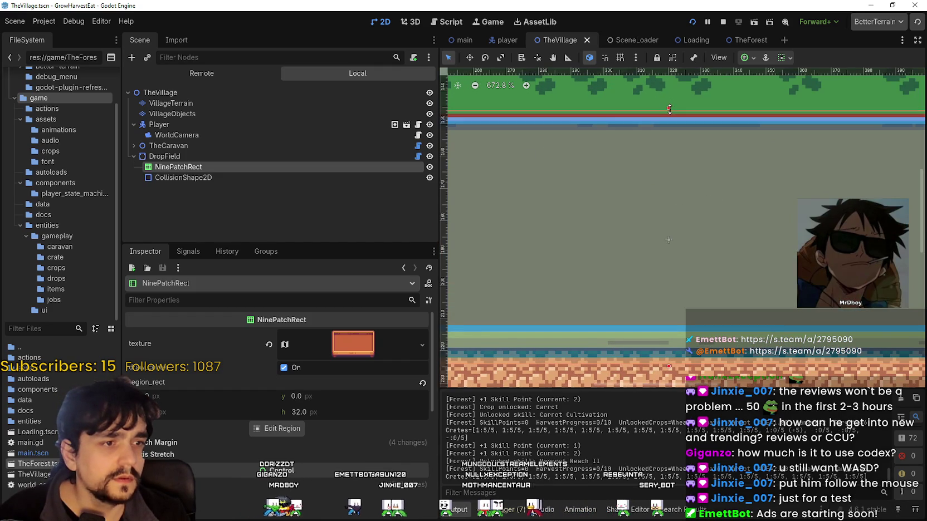
pyautogui.scroll(3, 672, 111)
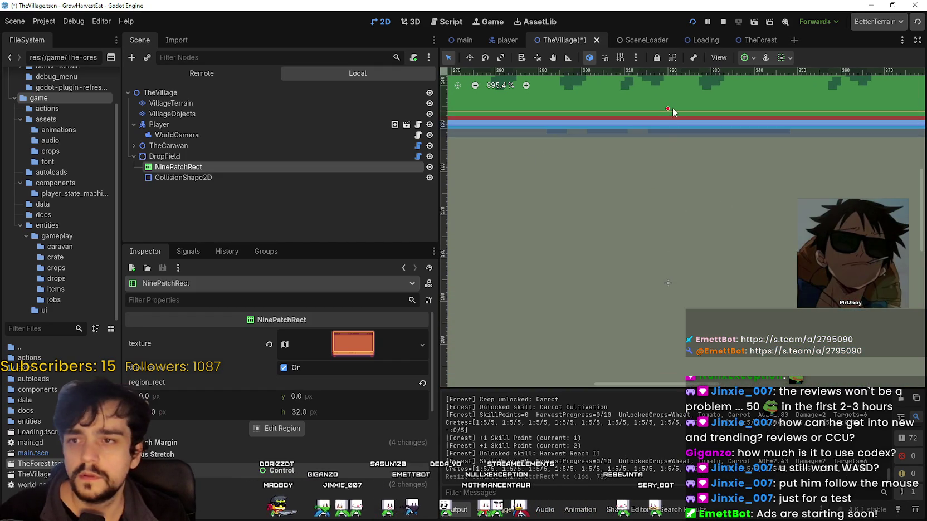
pyautogui.moveTo(668, 108); pyautogui.dragTo(670, 114)
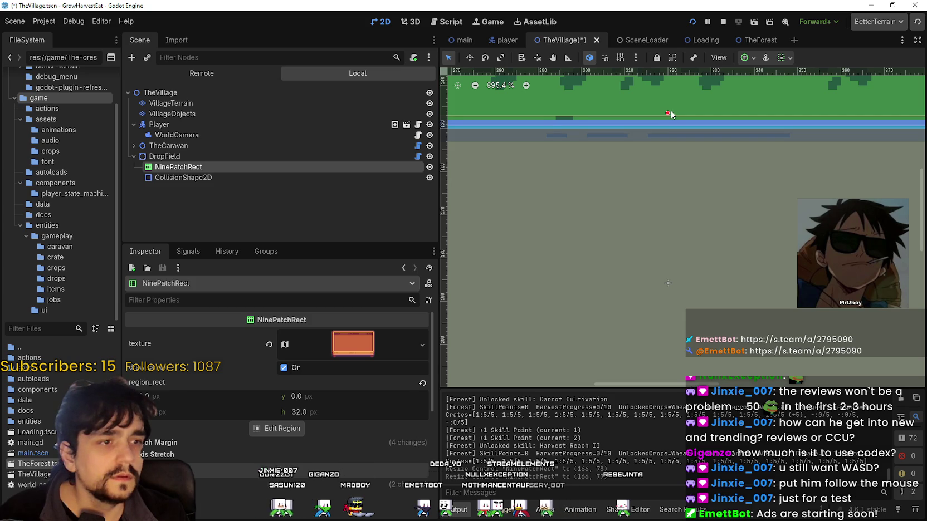
# Move the NinePatchRect's left edge about 6 px to the right
pyautogui.scroll(-2, 671, 113)
pyautogui.scroll(-4, 491, 217)
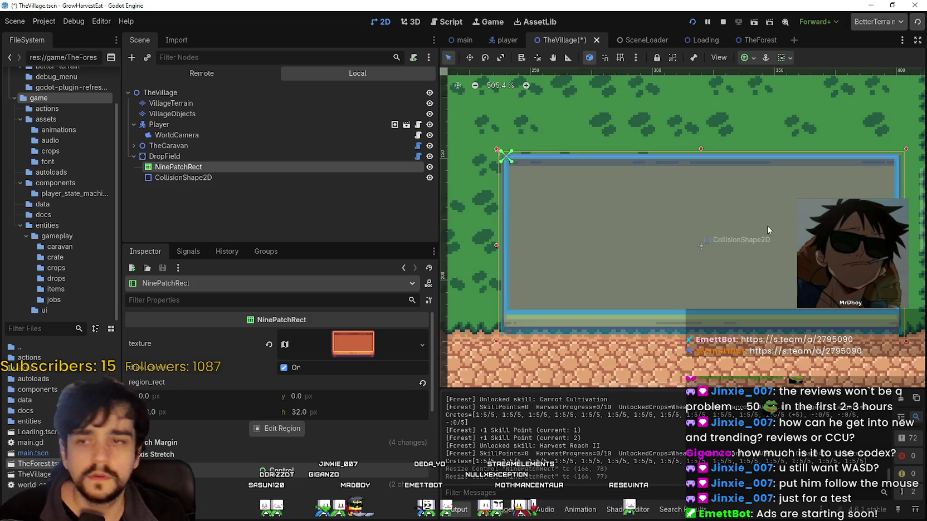
pyautogui.scroll(6, 501, 240)
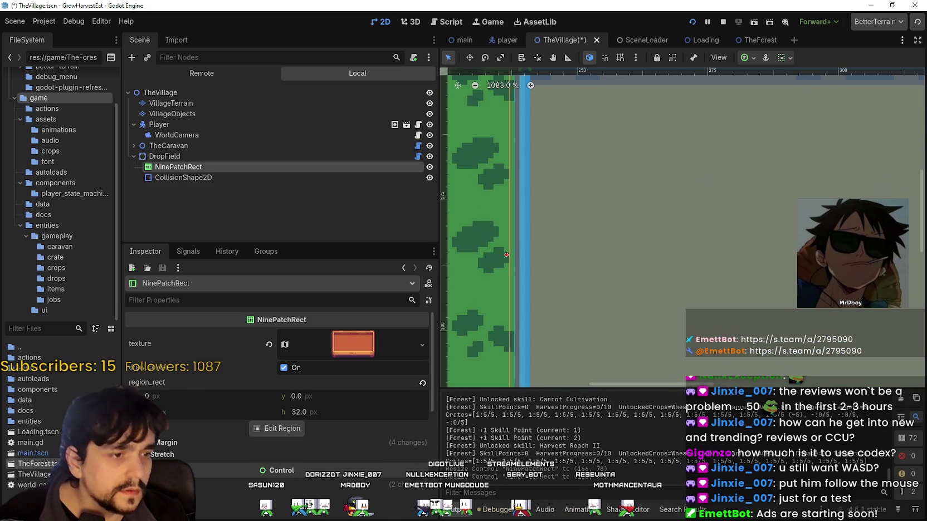
pyautogui.scroll(-5, 581, 245)
pyautogui.scroll(4, 554, 232)
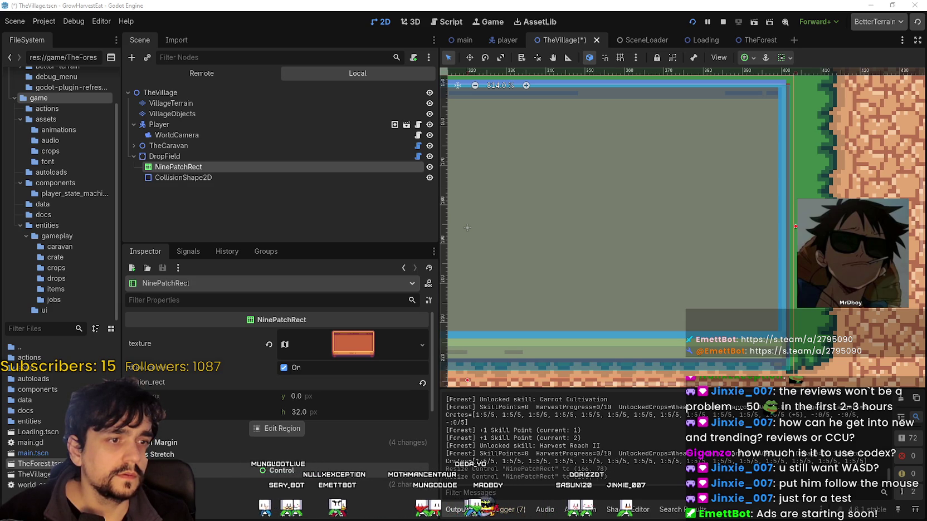
pyautogui.hscroll(-10, 477, 284)
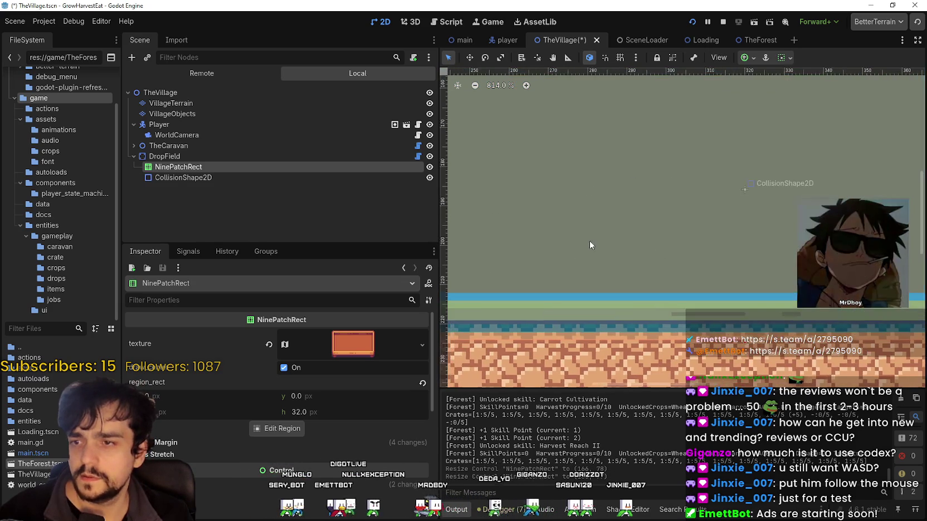
pyautogui.scroll(2, 656, 237)
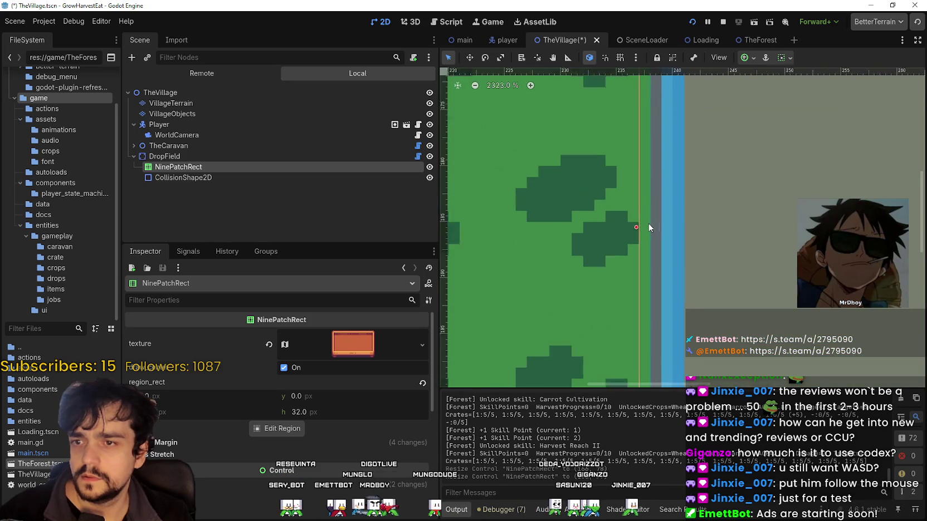
pyautogui.scroll(-2, 648, 223)
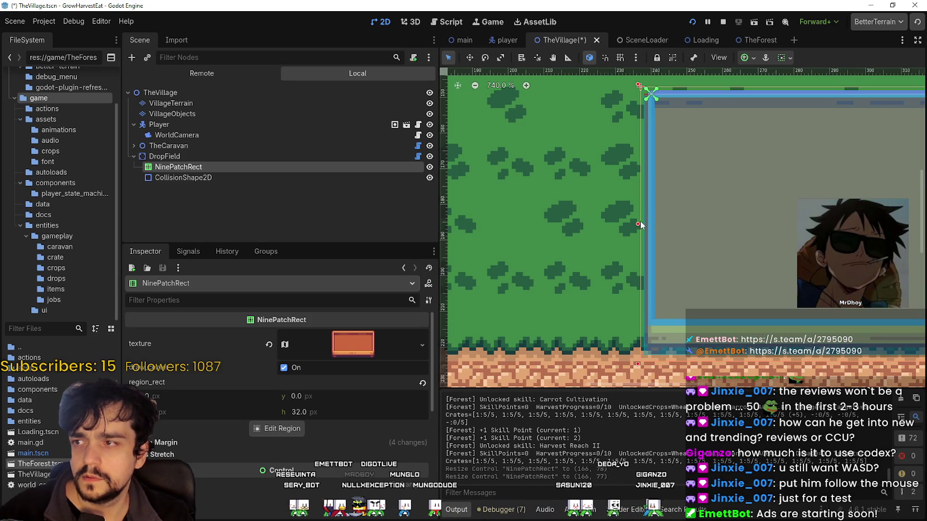
pyautogui.moveTo(639, 225); pyautogui.dragTo(642, 226)
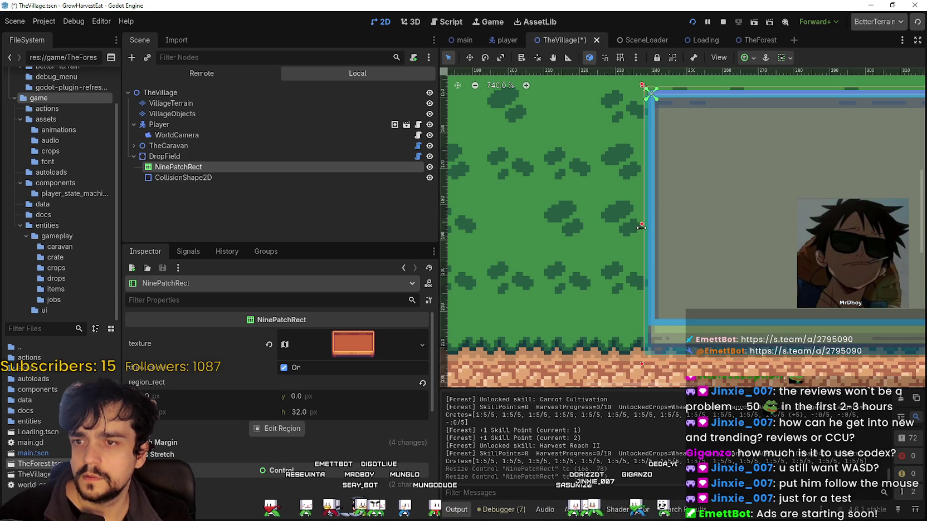
# Pull the rect's right edge in so it measures 164x77
pyautogui.scroll(-3, 731, 222)
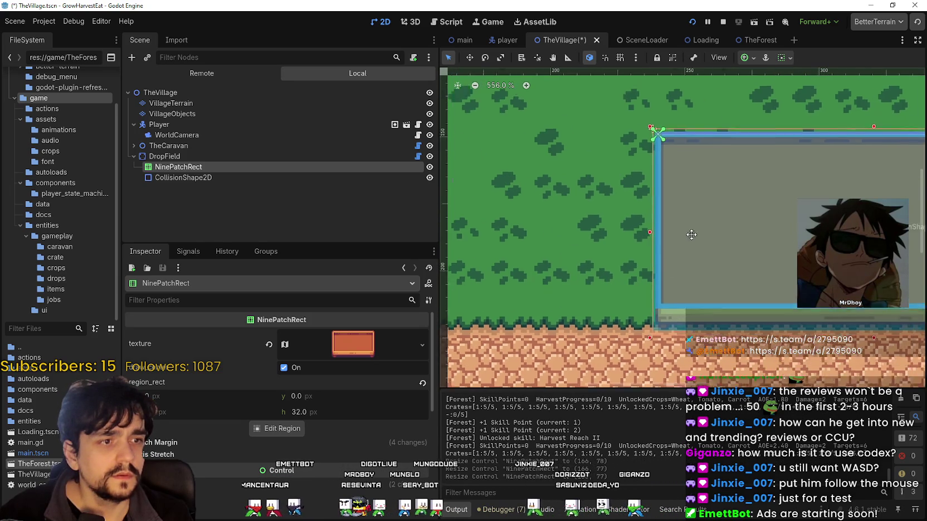
pyautogui.scroll(3, 711, 227)
pyautogui.hscroll(5, 751, 250)
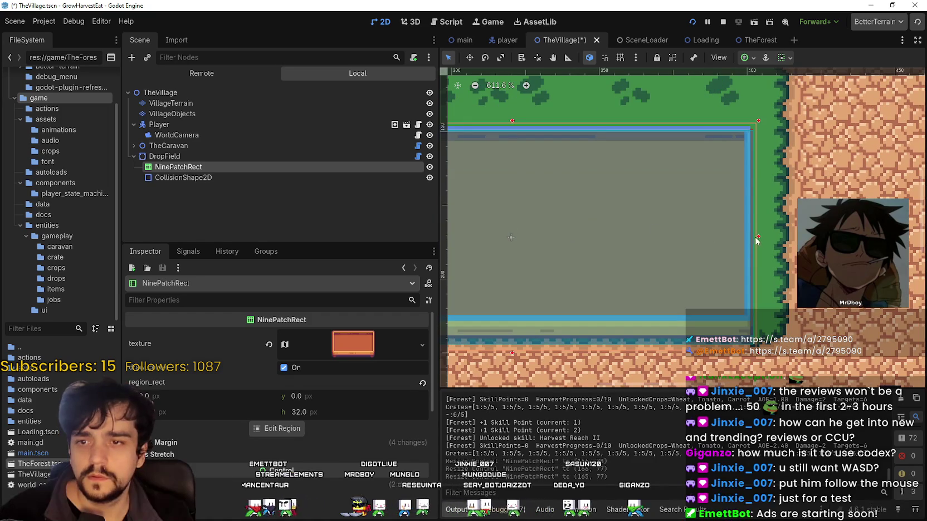
pyautogui.moveTo(757, 238); pyautogui.dragTo(751, 241)
# Fine-tune the rect's bottom edge against the VillageTerrain layer's edge
pyautogui.scroll(-1, 751, 247)
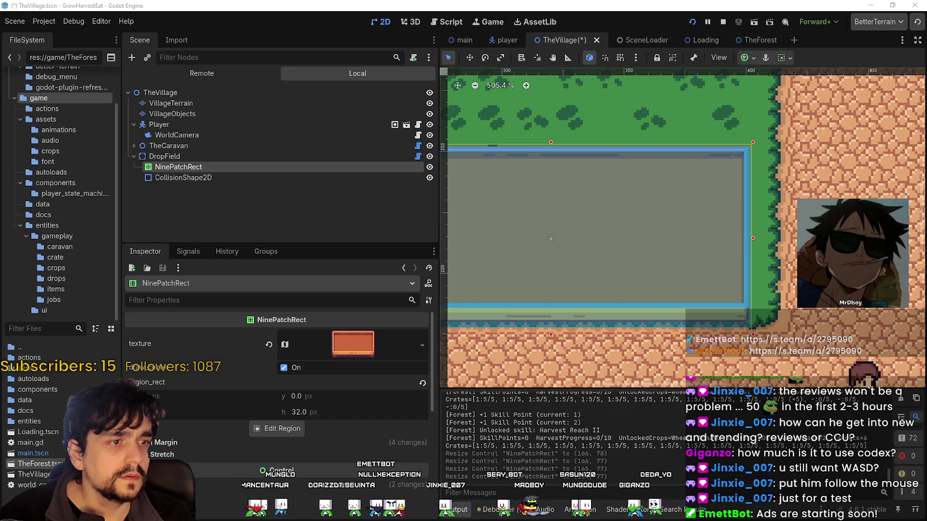
pyautogui.scroll(-3, 626, 256)
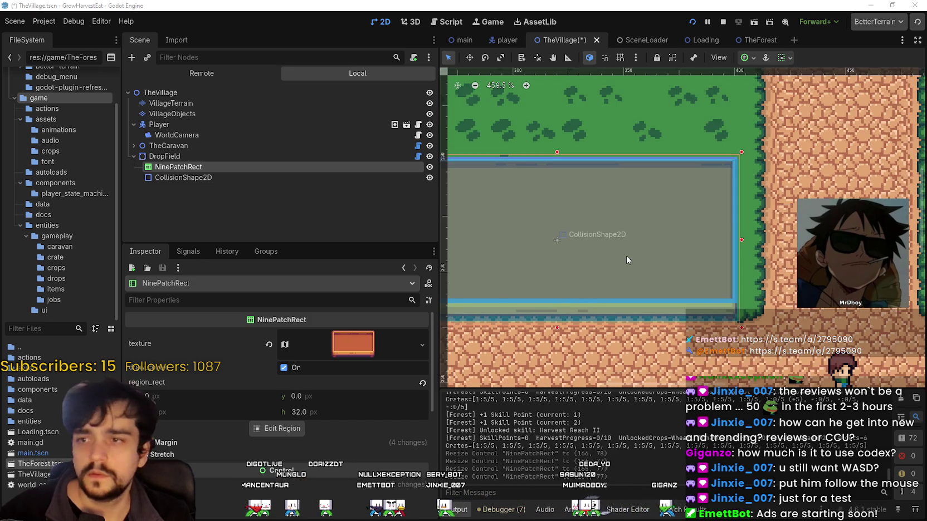
pyautogui.hscroll(-3, 626, 256)
pyautogui.scroll(1, 637, 269)
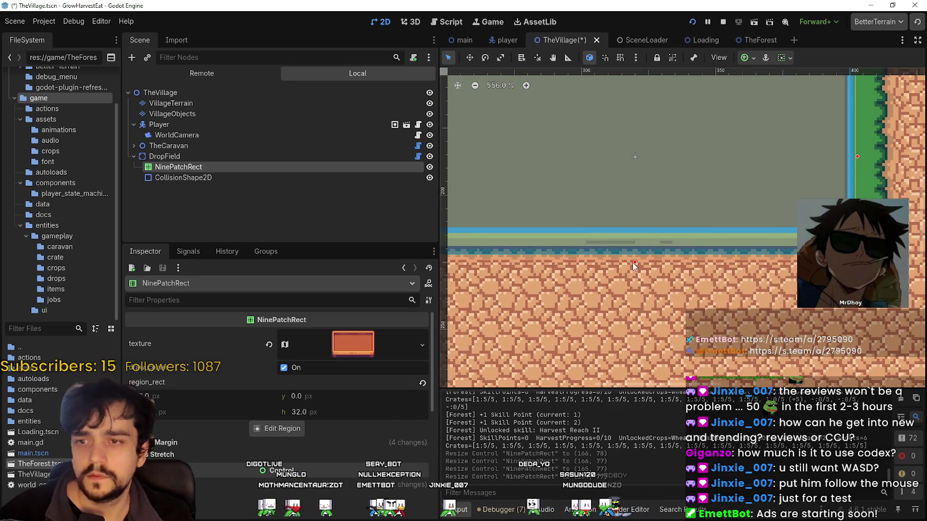
pyautogui.moveTo(635, 266); pyautogui.dragTo(639, 282)
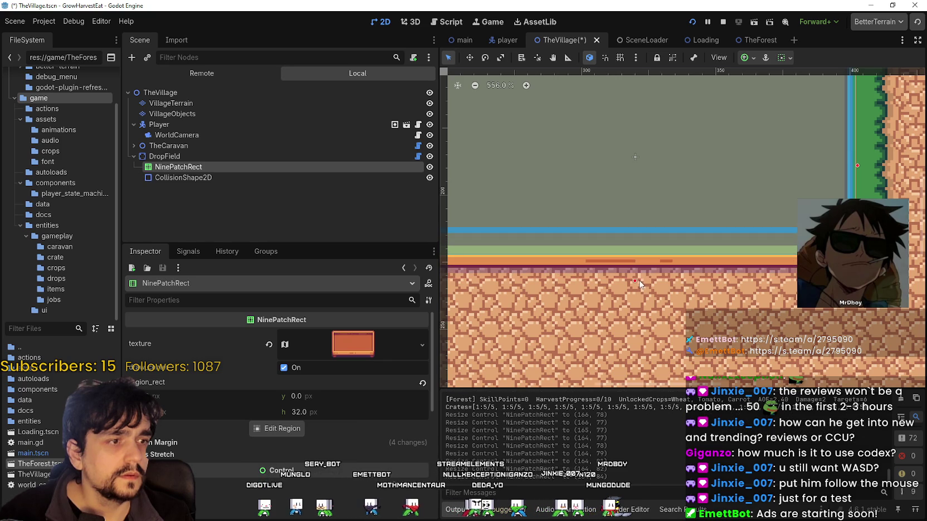
pyautogui.click(641, 291)
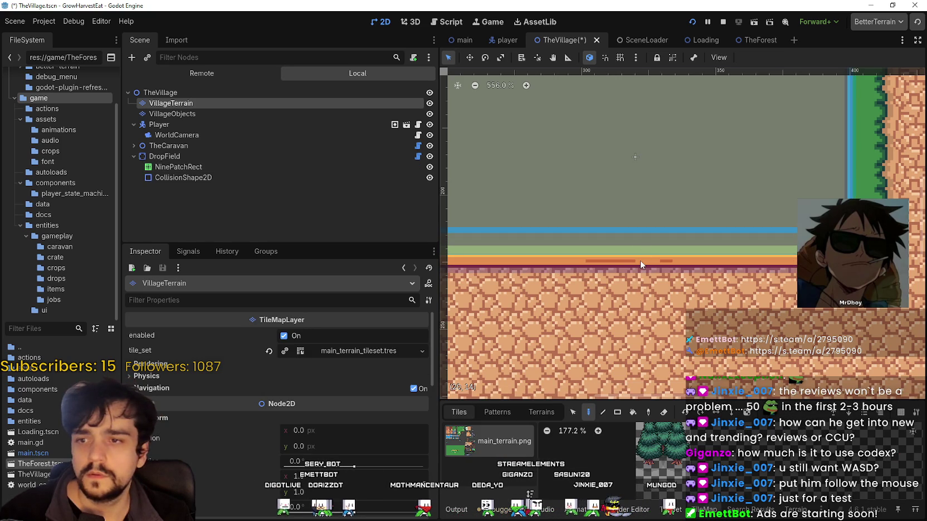
pyautogui.click(251, 170)
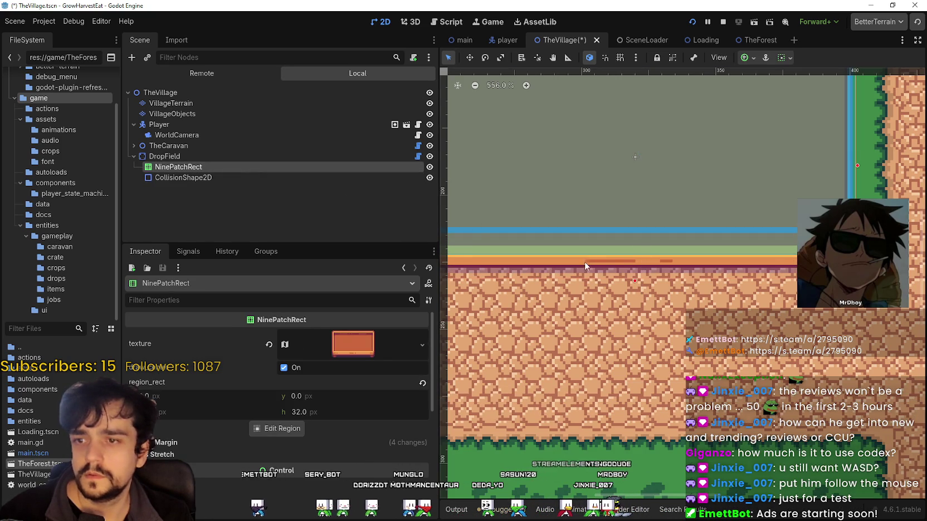
pyautogui.scroll(2, 626, 272)
pyautogui.moveTo(685, 264)
pyautogui.mouseDown()
pyautogui.moveTo(684, 273)
pyautogui.moveTo(684, 261)
pyautogui.mouseUp()
pyautogui.click(683, 258)
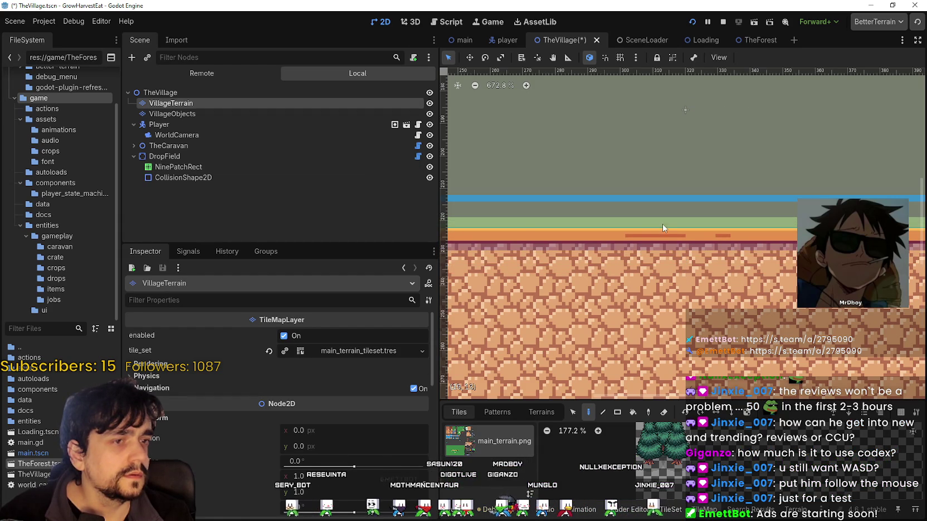
pyautogui.click(227, 166)
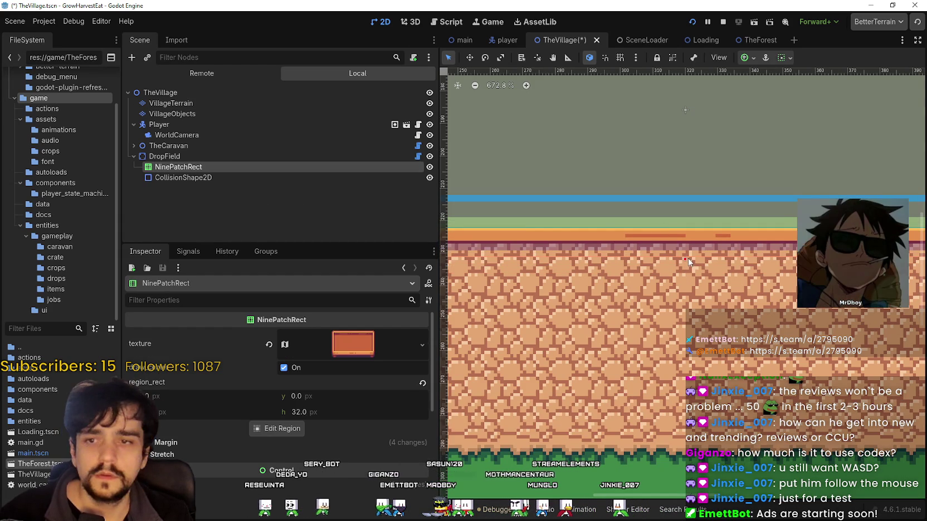
pyautogui.moveTo(685, 260); pyautogui.dragTo(686, 247)
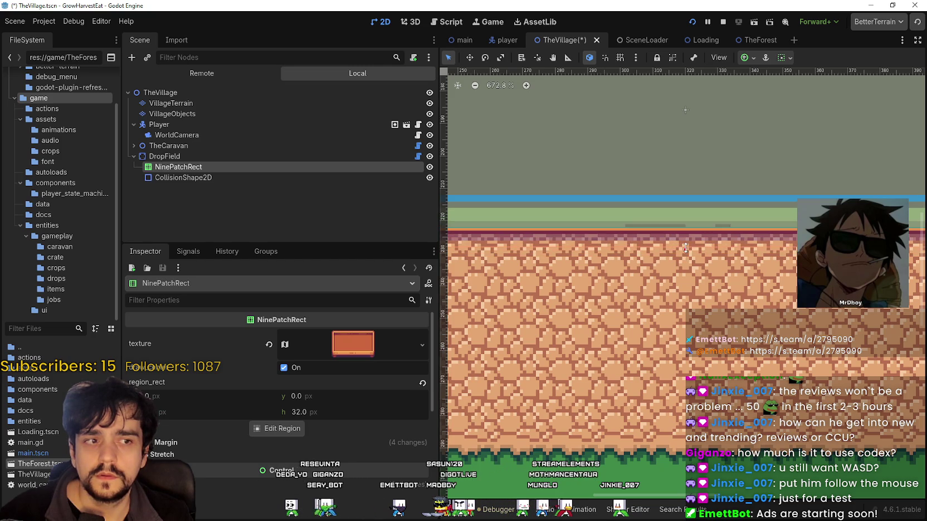
# Shift the NinePatchRect's left edge a few pixels back to the left
pyautogui.scroll(-1, 707, 273)
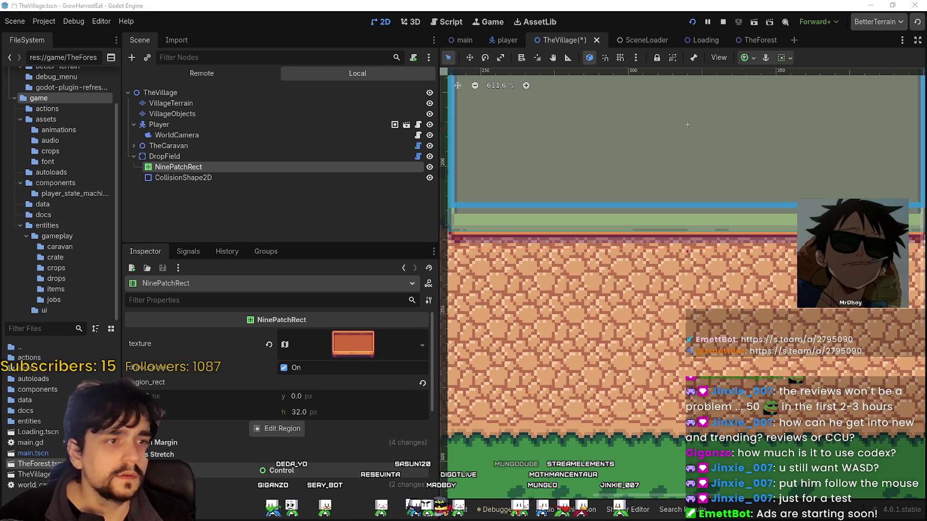
pyautogui.scroll(-2, 675, 312)
pyautogui.hscroll(-3, 677, 277)
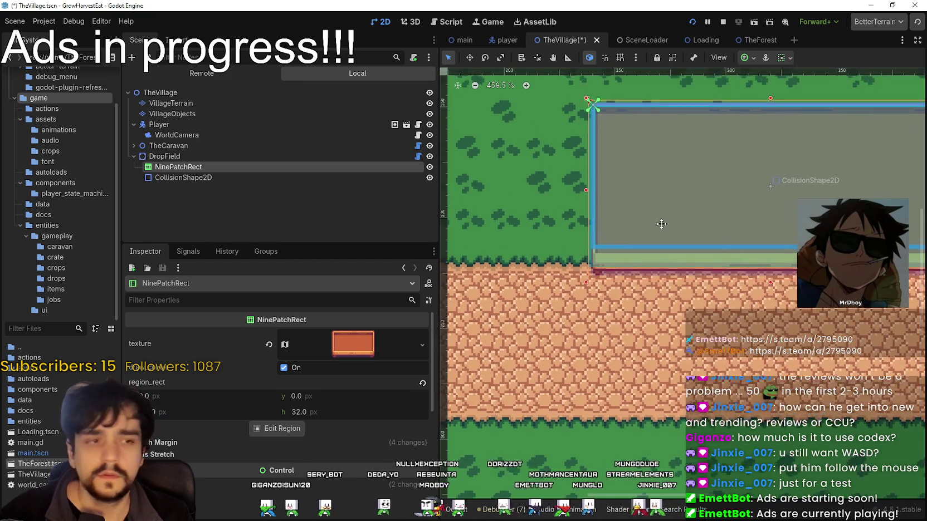
pyautogui.scroll(1, 647, 228)
pyautogui.moveTo(606, 212); pyautogui.dragTo(604, 213)
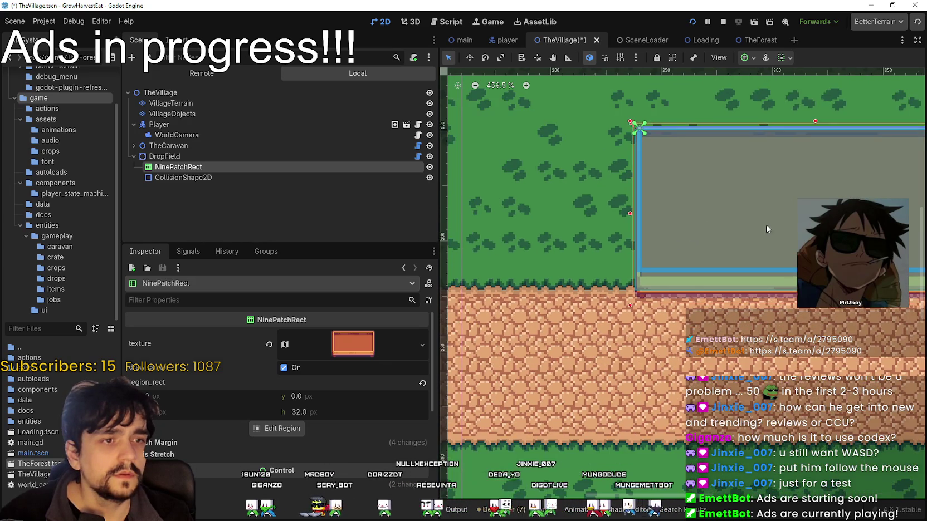
pyautogui.hscroll(3, 762, 223)
pyautogui.scroll(1, 653, 237)
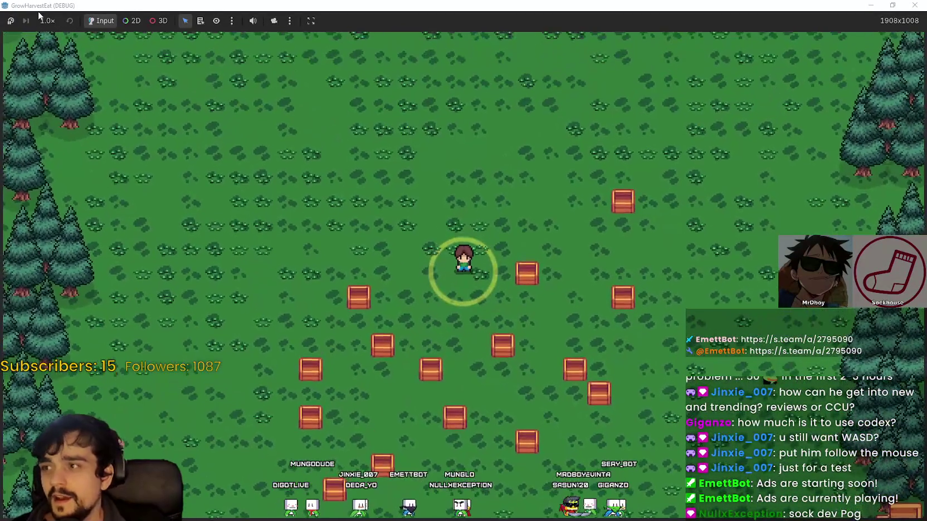
# Set the game speed back to normal 1.0×
pyautogui.click(47, 21)
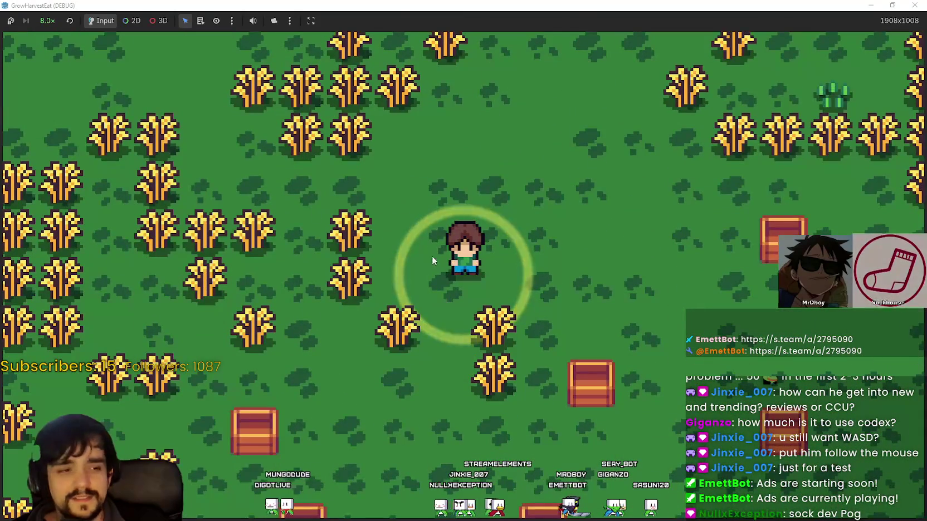
pyautogui.click(49, 22)
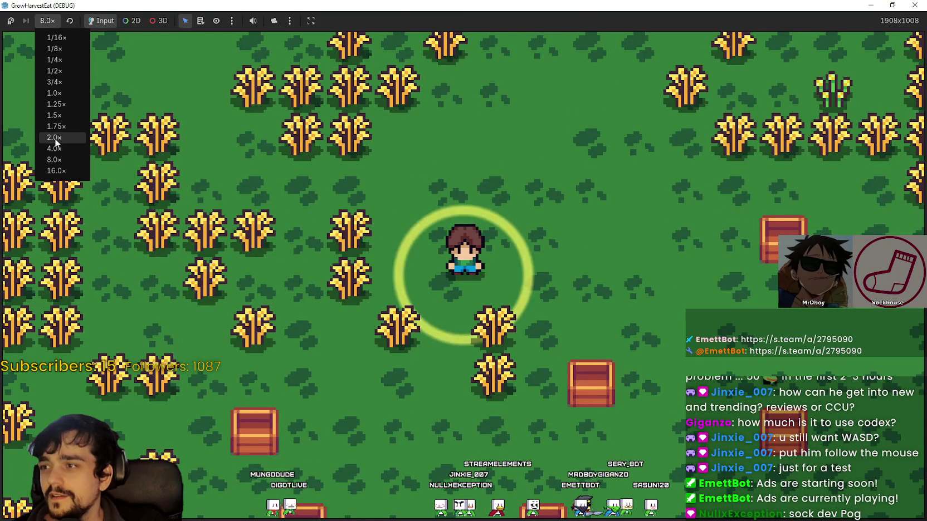
pyautogui.click(53, 94)
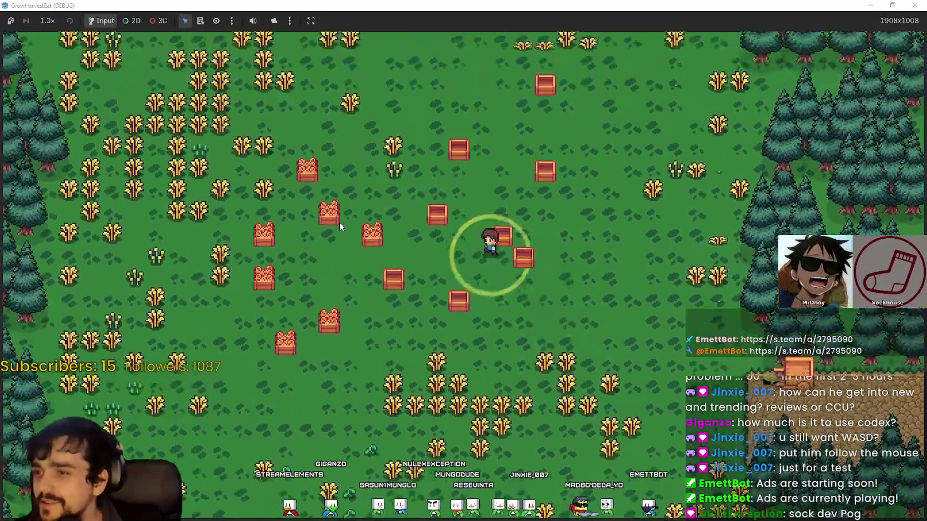
pyautogui.scroll(3, 339, 222)
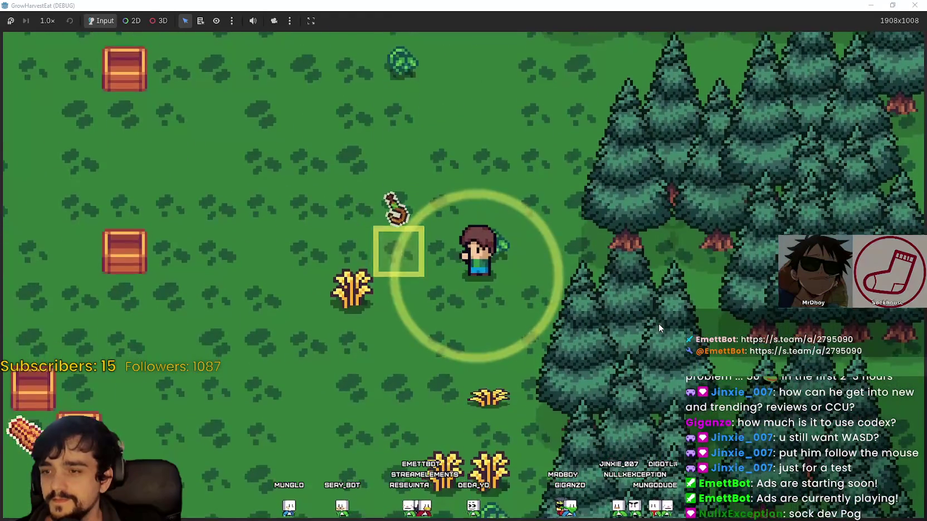
# Walk the character north and north-west through the crops toward the wheat
pyautogui.press('s')
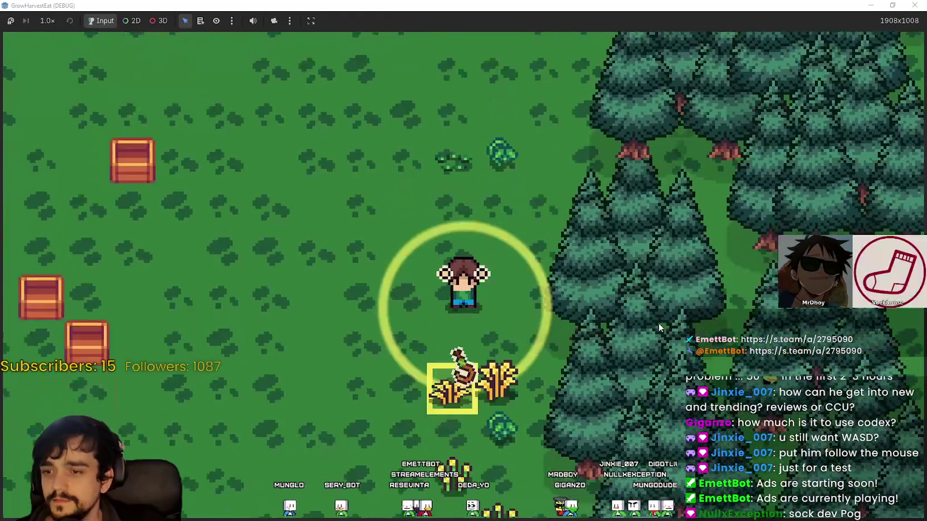
pyautogui.press('s')
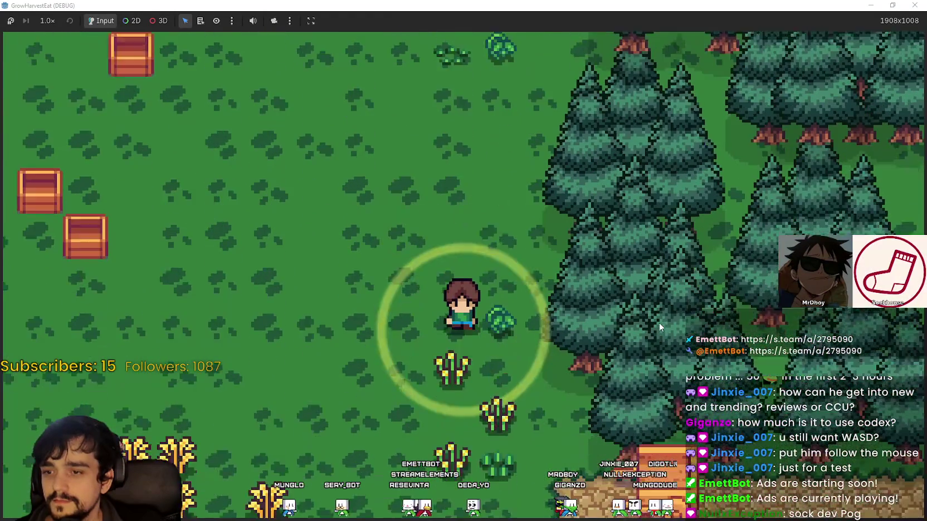
pyautogui.press('w')
pyautogui.press('w')
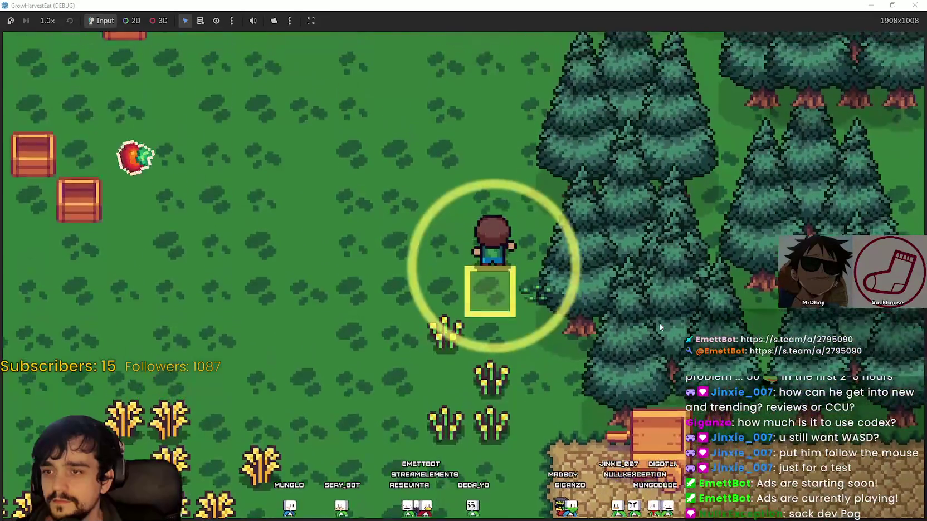
pyautogui.press('w')
pyautogui.press('a')
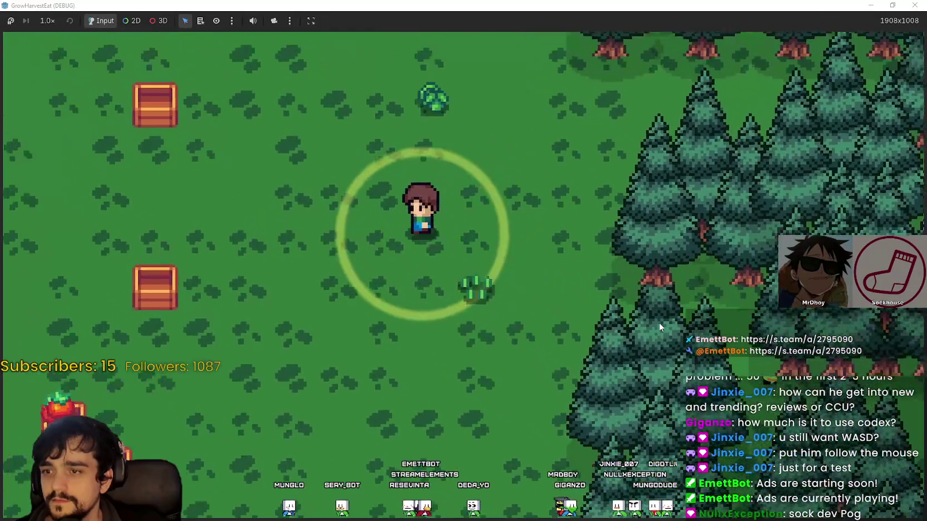
pyautogui.press('w')
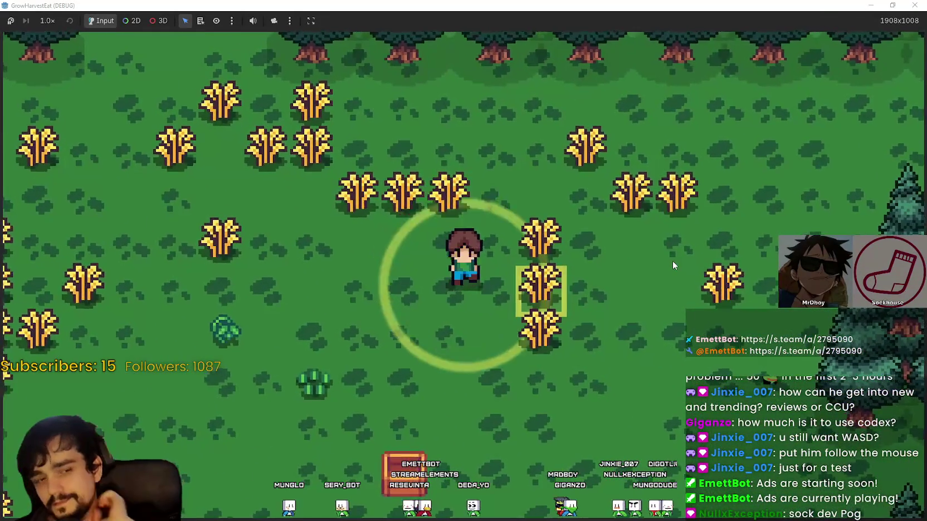
# Walk back past the crates to the cart, ride it to the village, and shrink the game window
pyautogui.press('s')
pyautogui.press('d')
pyautogui.press('s')
pyautogui.press('a')
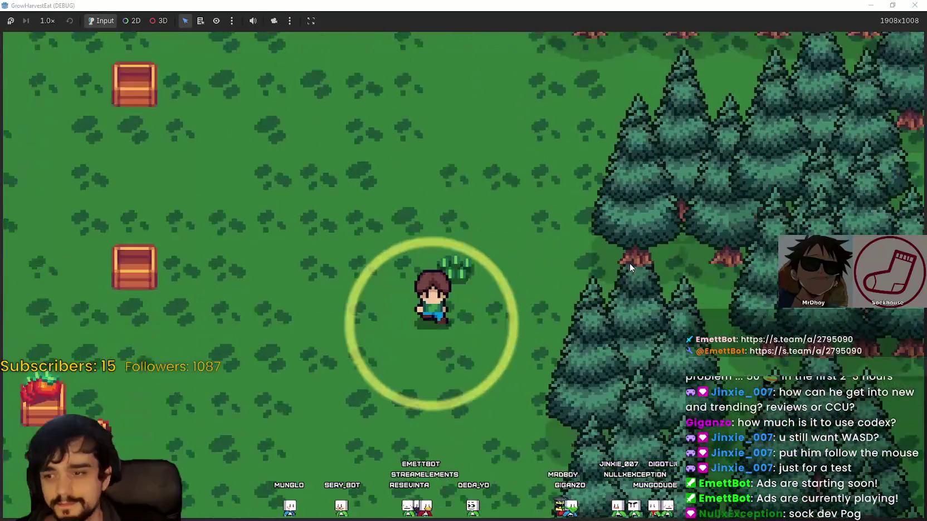
pyautogui.press('d')
pyautogui.press('s')
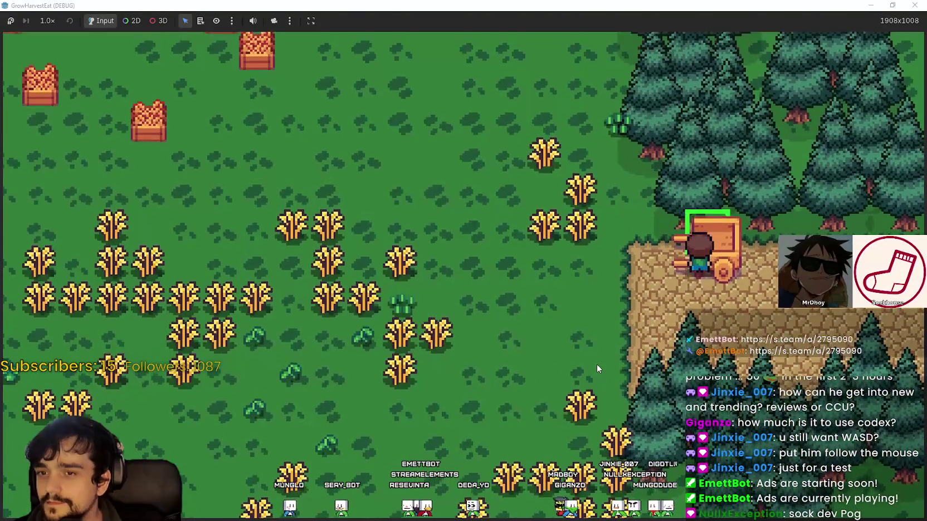
pyautogui.press('e')
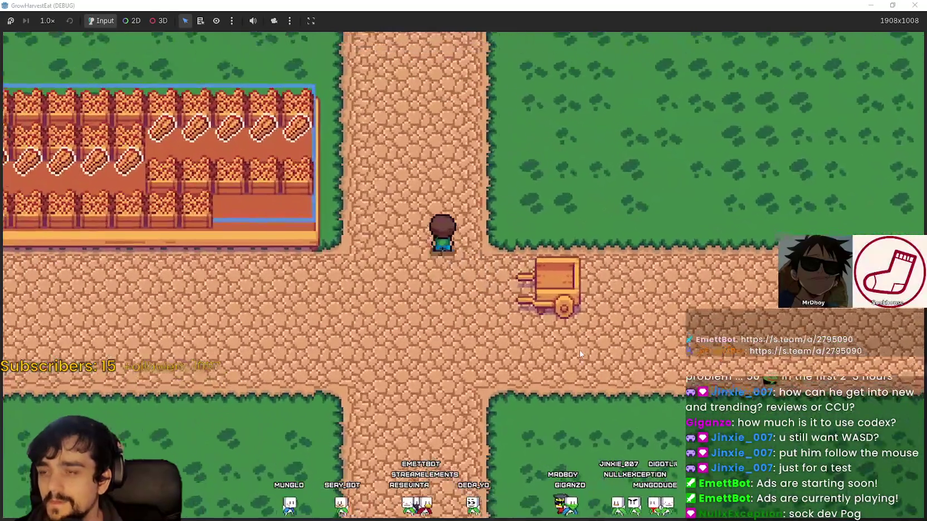
pyautogui.moveTo(579, 5); pyautogui.dragTo(578, 27)
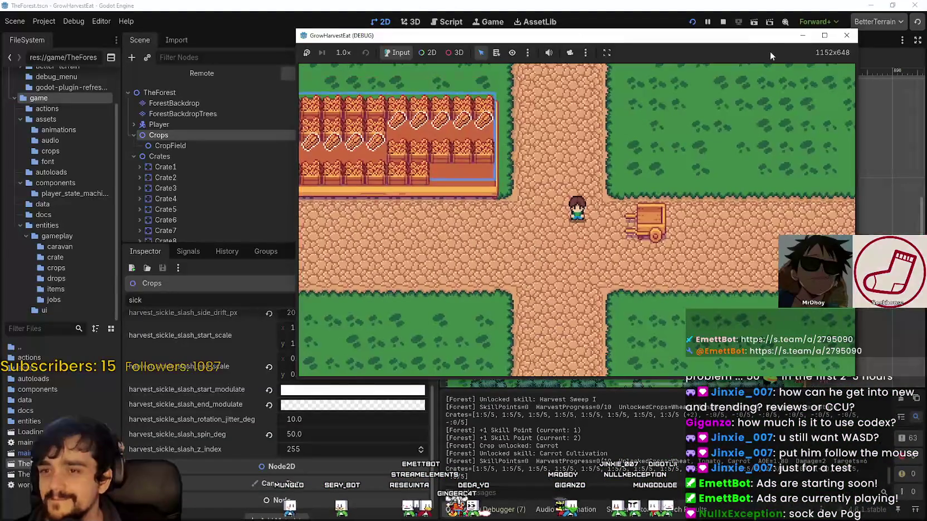
# Stop the running GrowHarvestEat game and run the project again
pyautogui.click(722, 21)
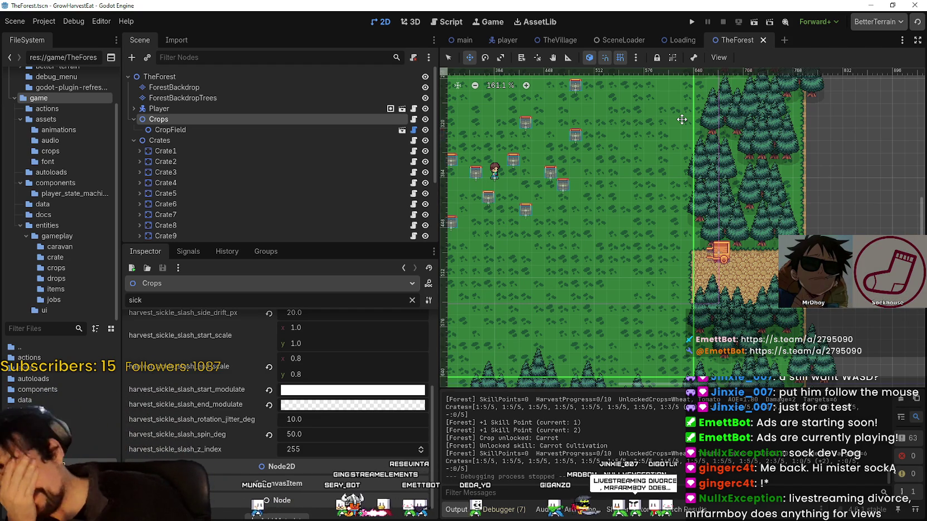
pyautogui.click(691, 22)
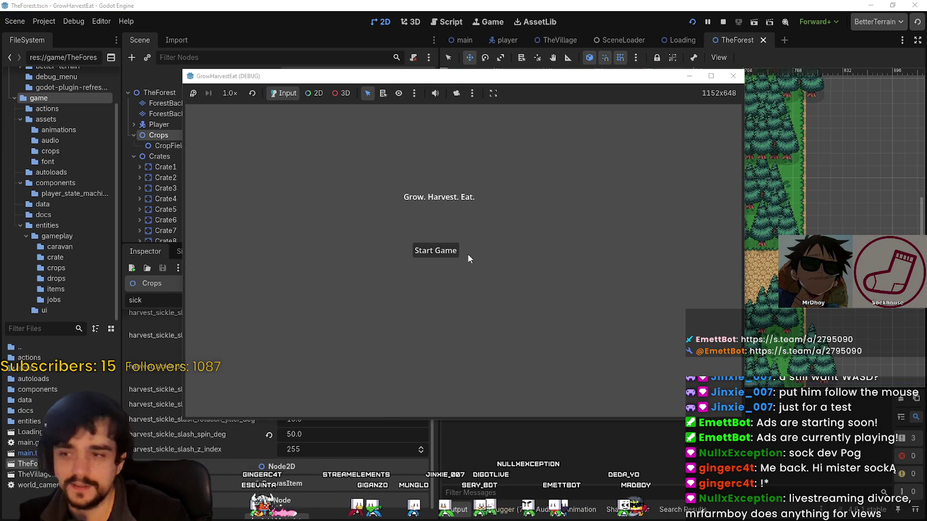
# Start the game full-screen, speed it up to 2.0×, then return to 1.0×
pyautogui.click(443, 256)
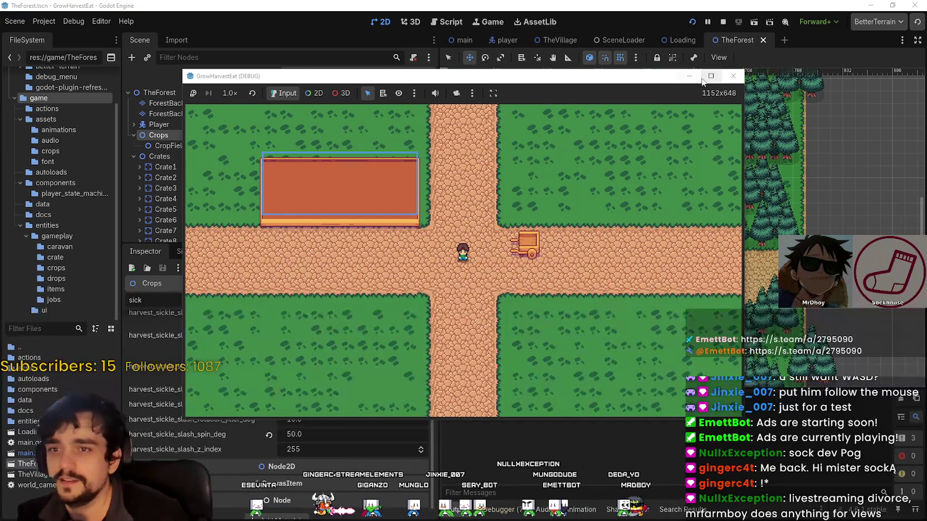
pyautogui.click(711, 76)
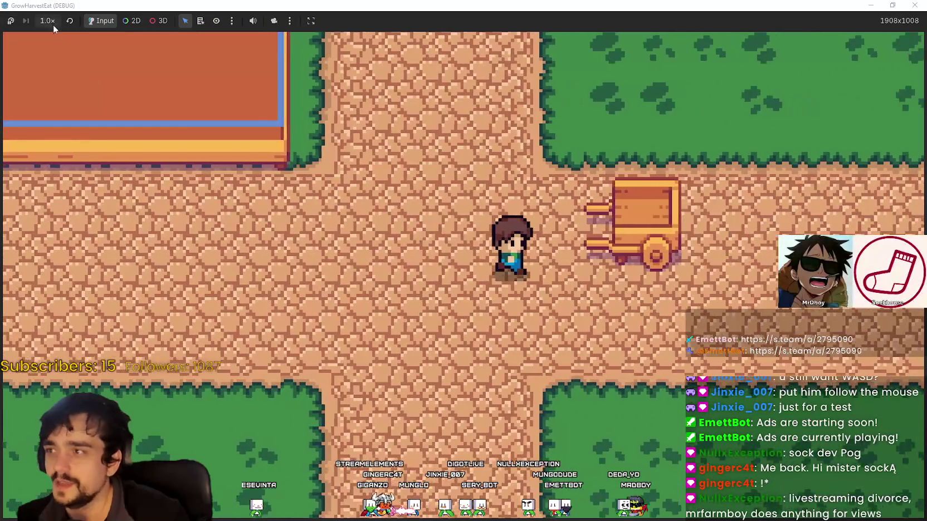
pyautogui.click(55, 26)
pyautogui.click(59, 139)
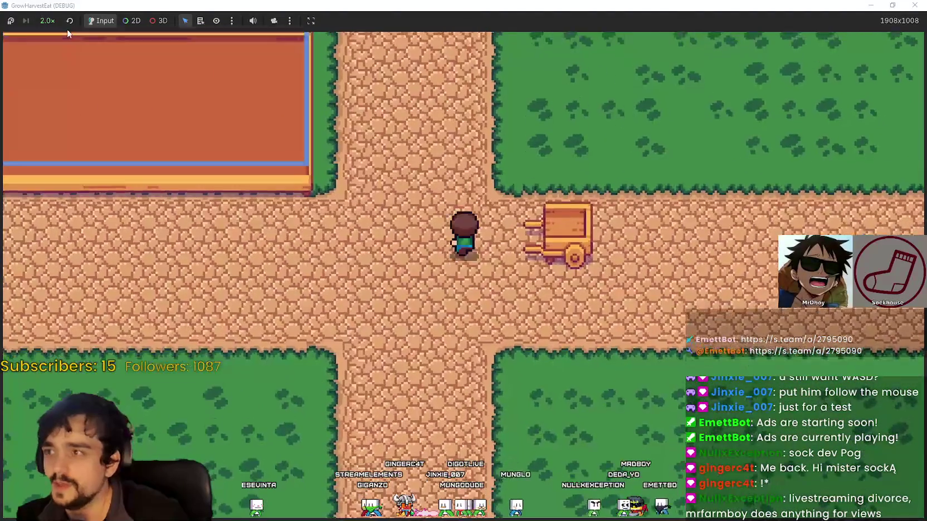
pyautogui.click(48, 21)
pyautogui.click(54, 92)
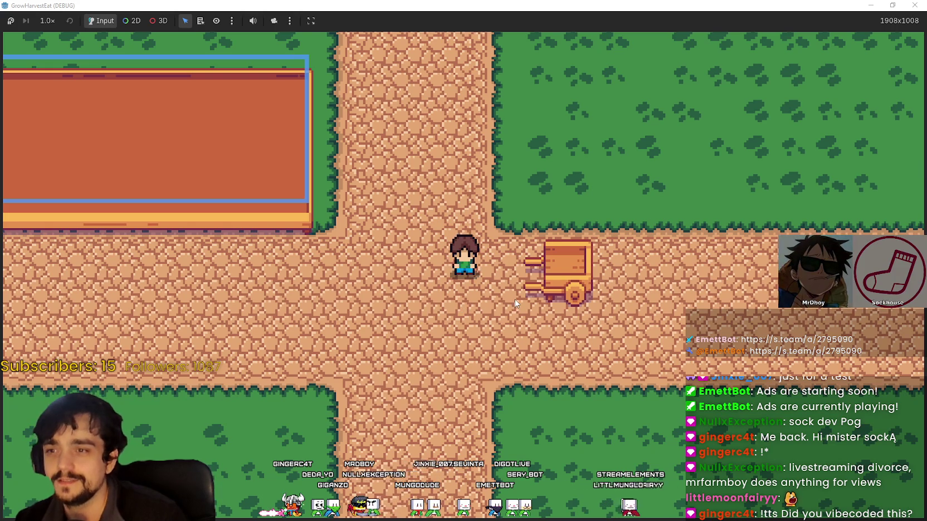
# Walk the character right onto the cart and step back off to the left
pyautogui.press('d')
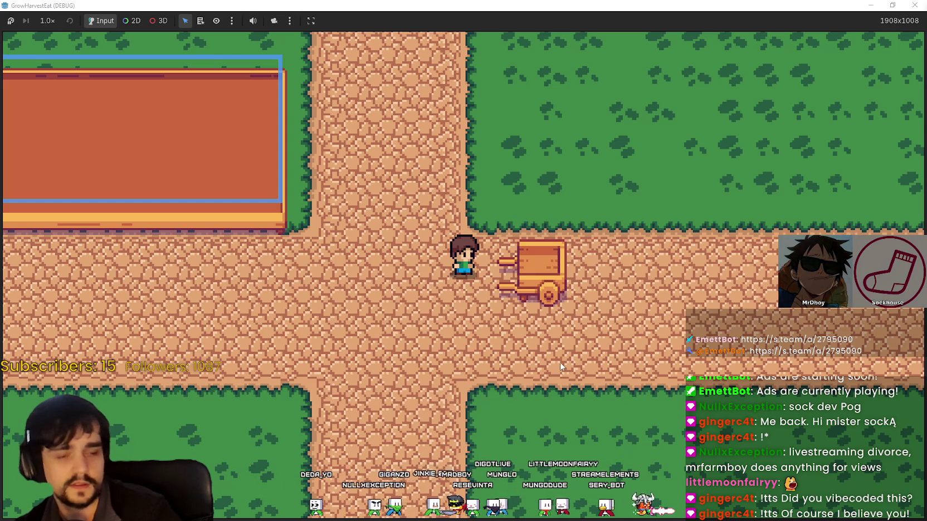
pyautogui.press('d')
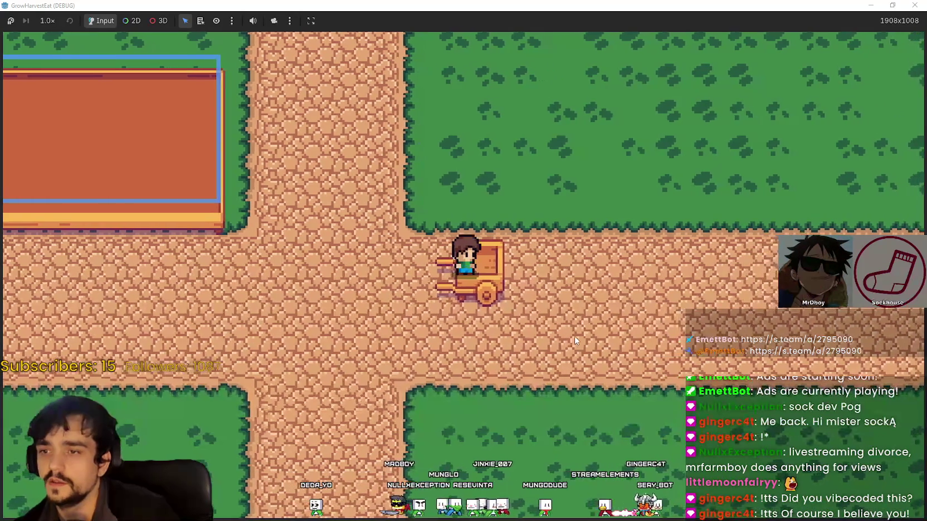
pyautogui.press('a')
pyautogui.scroll(3, 574, 334)
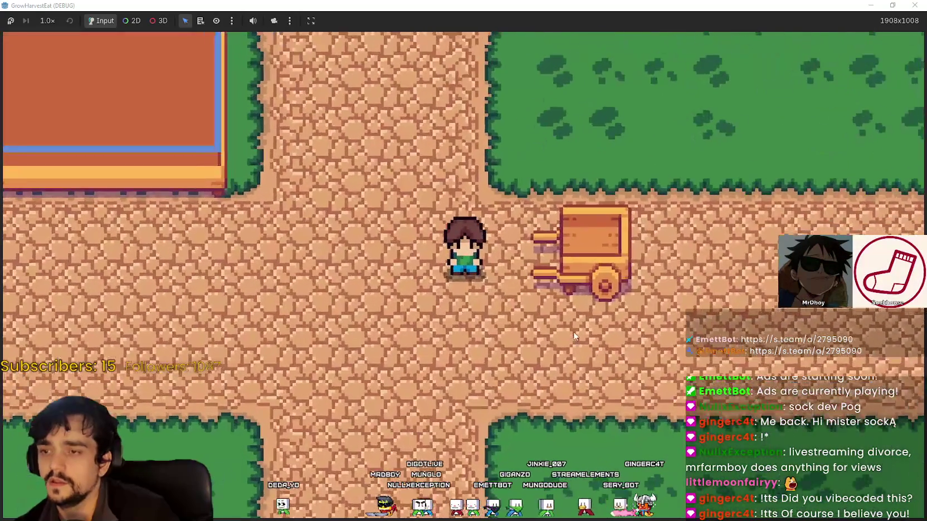